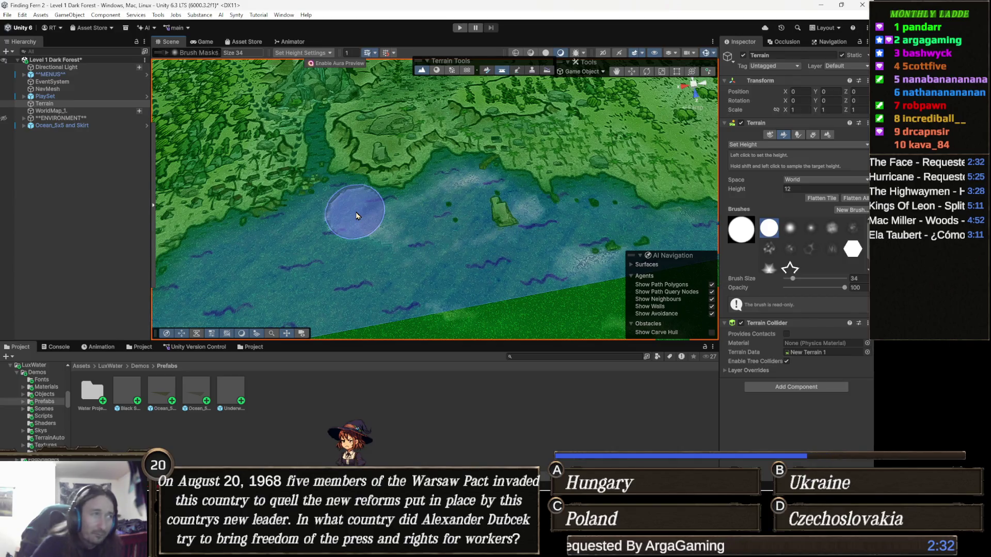
# - Paint flat height-12 patches and a plateau along the shoreline with the Set Height brush
pyautogui.middleClick(356, 215)
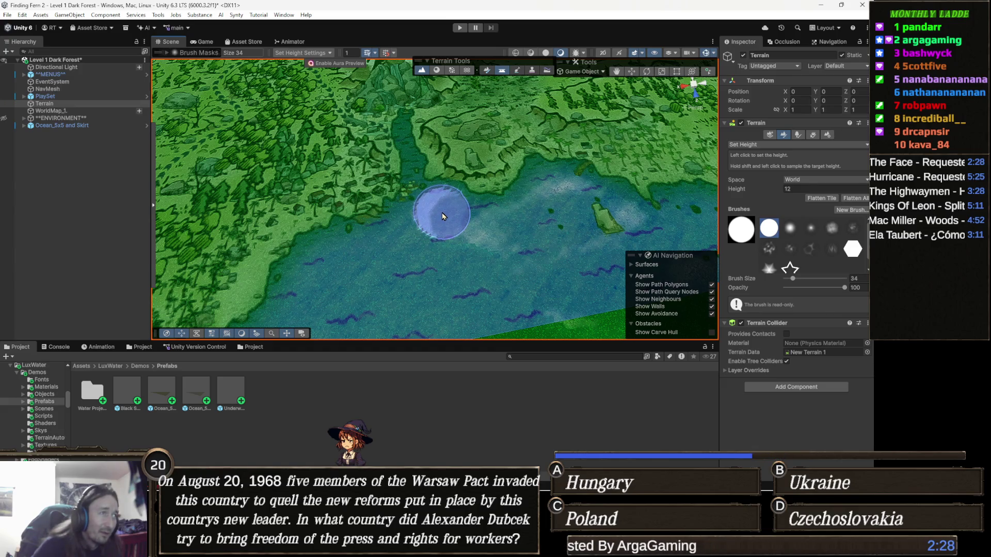
pyautogui.click(444, 215)
pyautogui.scroll(-2, 435, 219)
pyautogui.scroll(3, 440, 224)
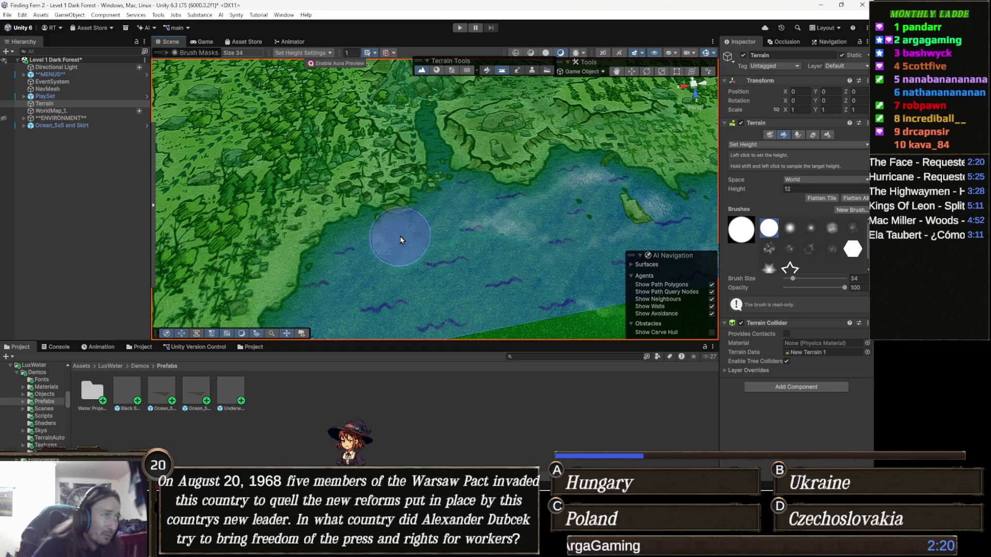
pyautogui.click(354, 255)
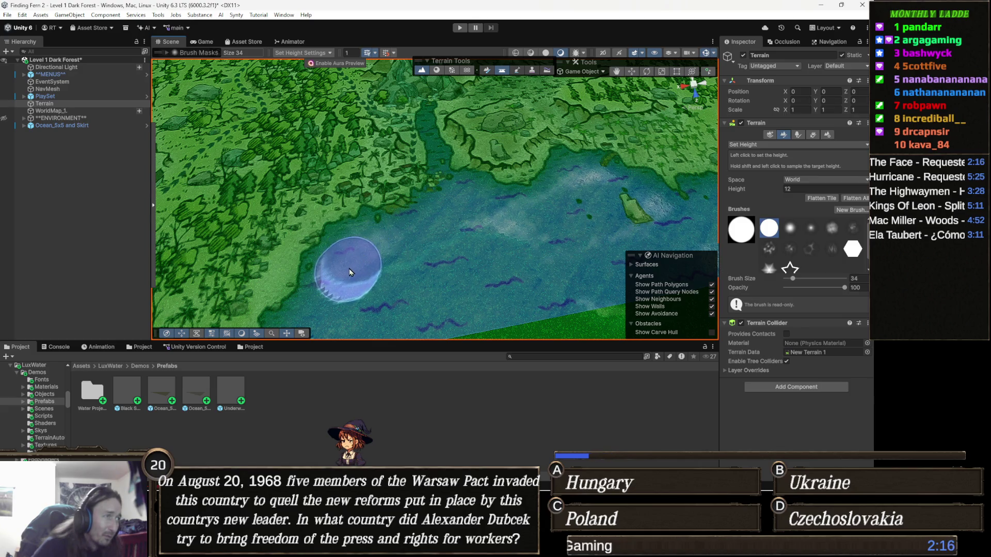
pyautogui.middleClick(350, 268)
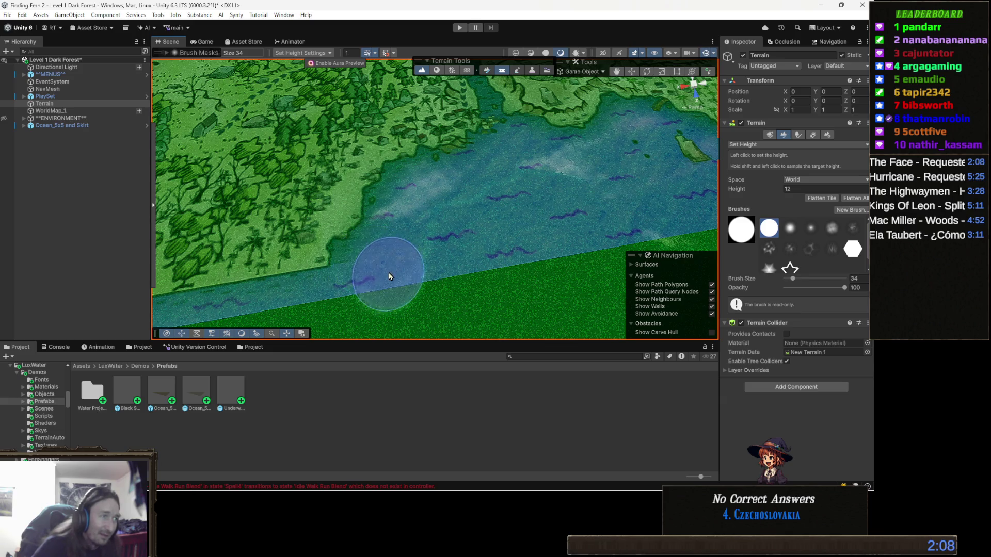
pyautogui.moveTo(371, 263); pyautogui.dragTo(464, 241)
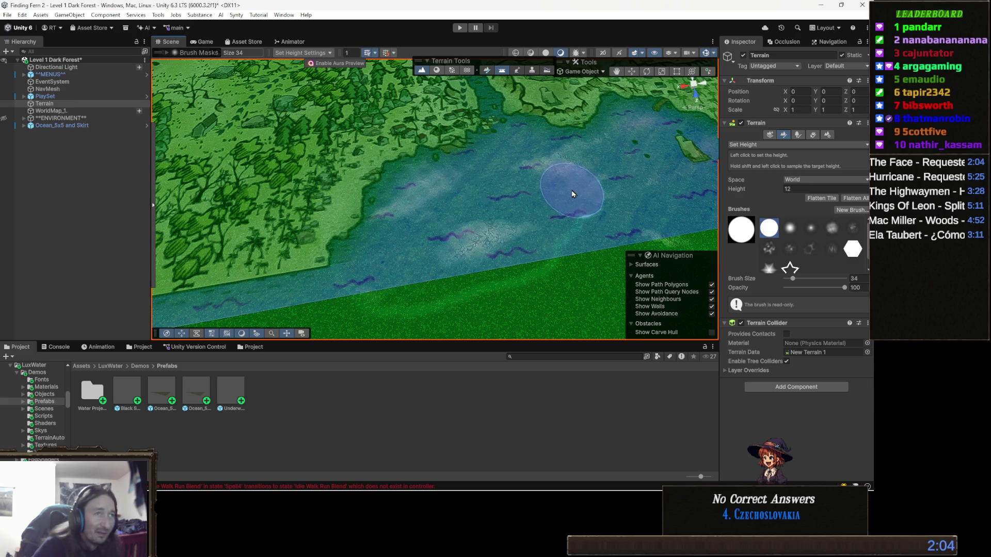
pyautogui.moveTo(604, 233)
pyautogui.mouseDown()
pyautogui.moveTo(434, 236)
pyautogui.moveTo(572, 230)
pyautogui.moveTo(629, 242)
pyautogui.mouseUp()
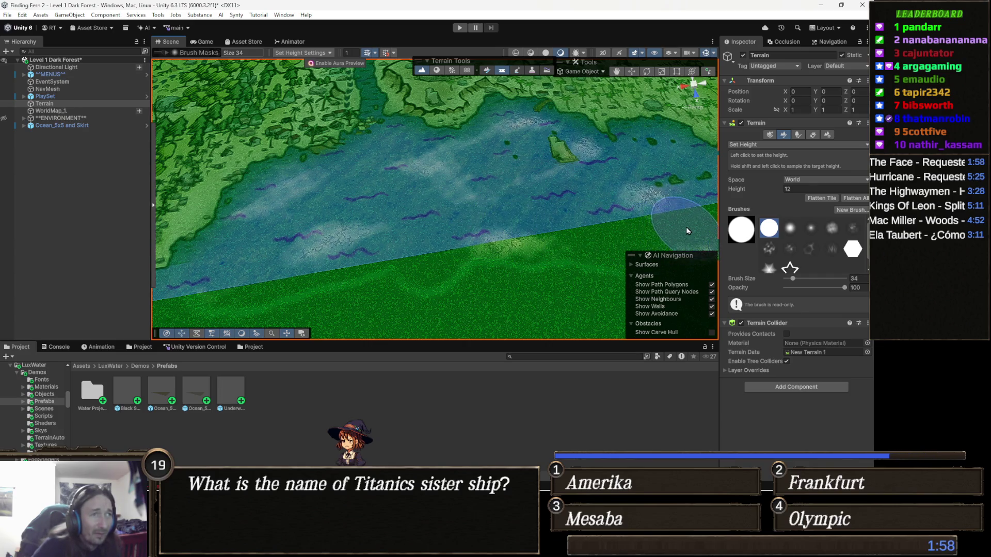
pyautogui.moveTo(687, 231); pyautogui.dragTo(464, 248)
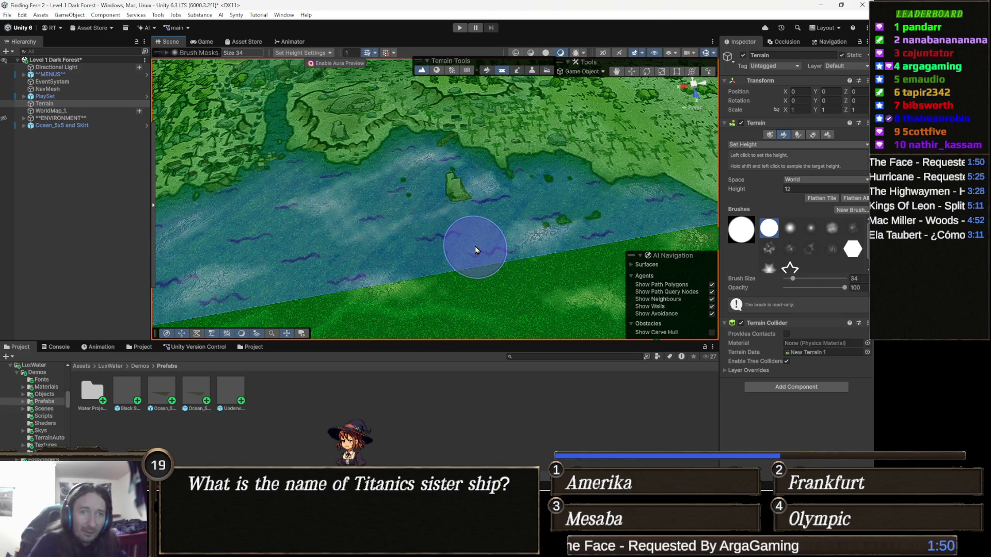
pyautogui.press('w')
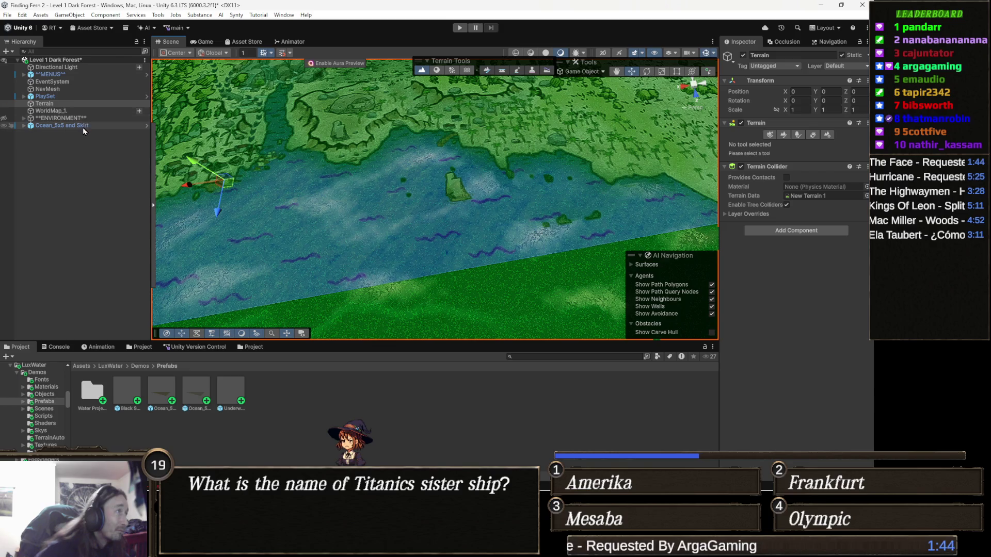
# - Drag Ocean_5x5 and Skirt upward so the water sits higher, then reselect the Terrain
pyautogui.click(62, 125)
pyautogui.moveTo(298, 254); pyautogui.dragTo(270, 229)
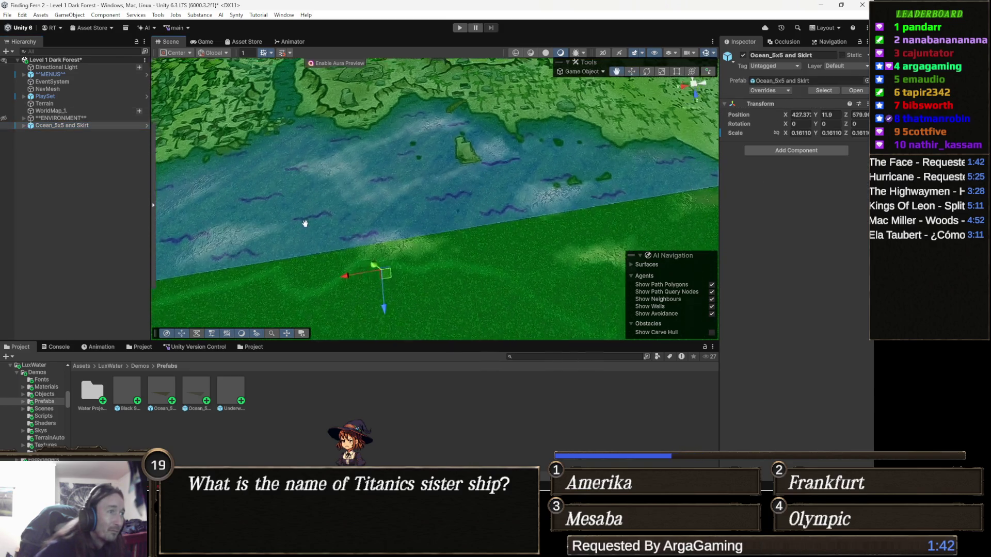
pyautogui.moveTo(390, 230)
pyautogui.mouseDown()
pyautogui.moveTo(421, 202)
pyautogui.moveTo(395, 198)
pyautogui.moveTo(398, 143)
pyautogui.moveTo(413, 217)
pyautogui.moveTo(430, 206)
pyautogui.moveTo(325, 221)
pyautogui.moveTo(419, 185)
pyautogui.moveTo(565, 179)
pyautogui.moveTo(539, 195)
pyautogui.moveTo(465, 209)
pyautogui.moveTo(371, 271)
pyautogui.moveTo(388, 256)
pyautogui.mouseUp()
pyautogui.scroll(3, 421, 201)
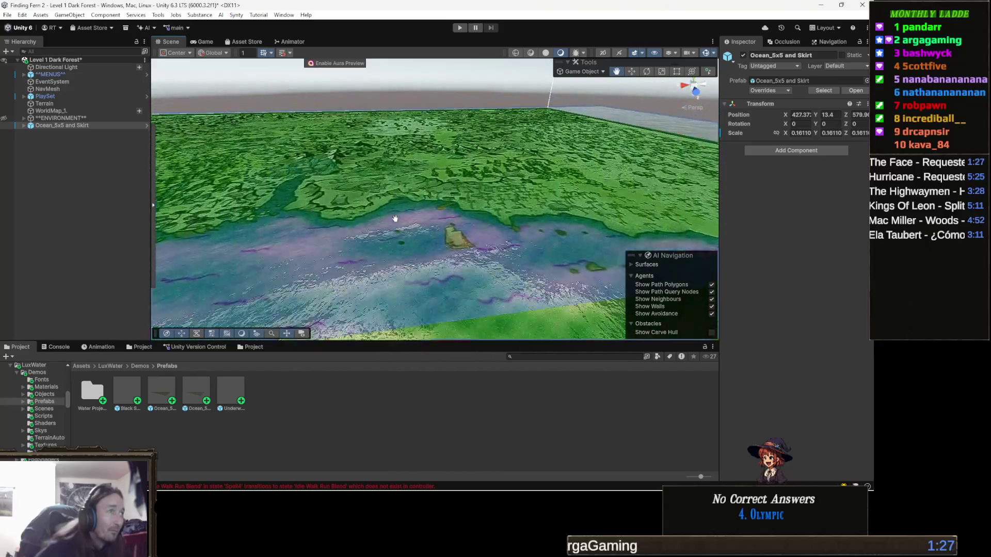
pyautogui.scroll(-3, 413, 217)
pyautogui.click(419, 264)
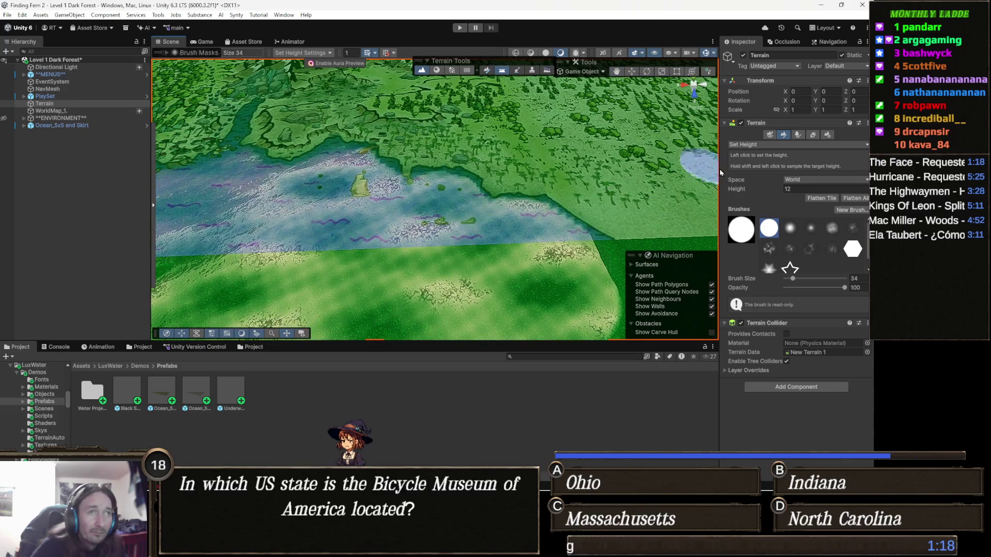
pyautogui.moveTo(590, 231); pyautogui.dragTo(574, 154)
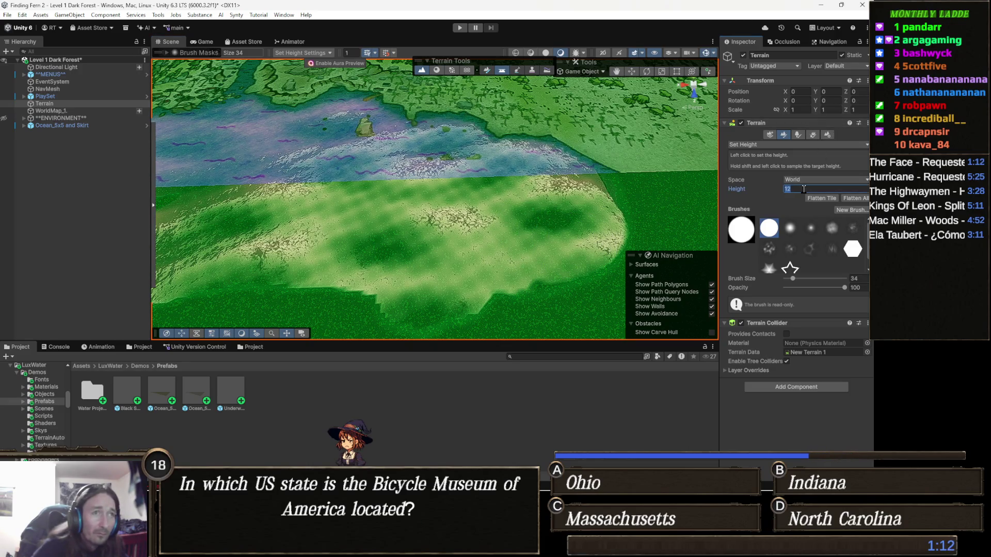
pyautogui.scroll(-2, 542, 178)
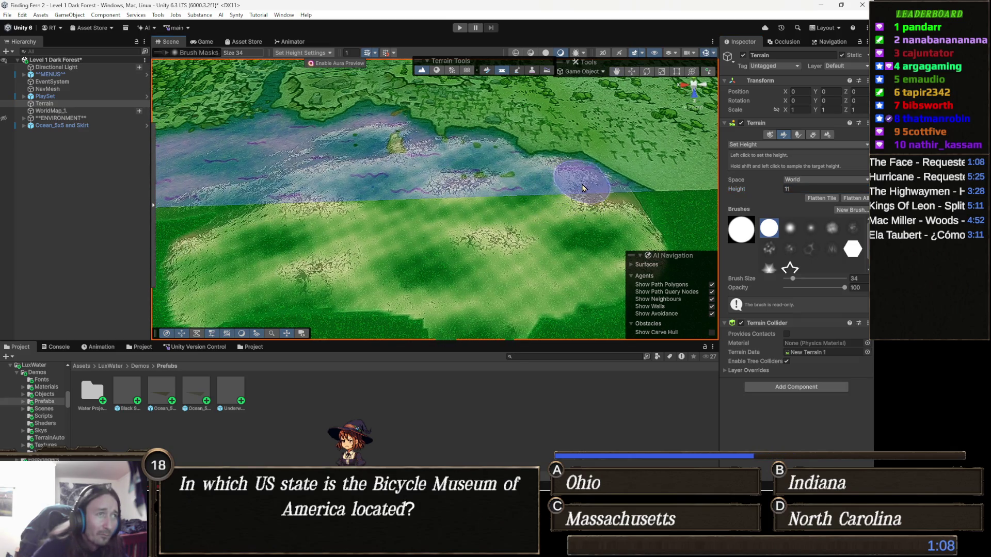
# - Paint a large flat height-1 sandy area by the water, turning the rocky edge into sand
pyautogui.moveTo(582, 185); pyautogui.dragTo(550, 254)
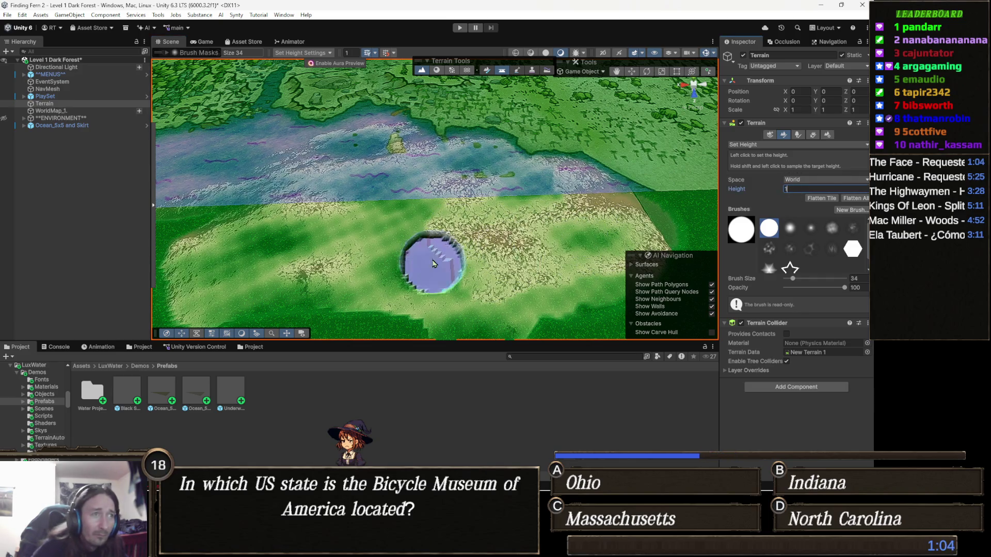
pyautogui.moveTo(434, 264); pyautogui.dragTo(539, 224)
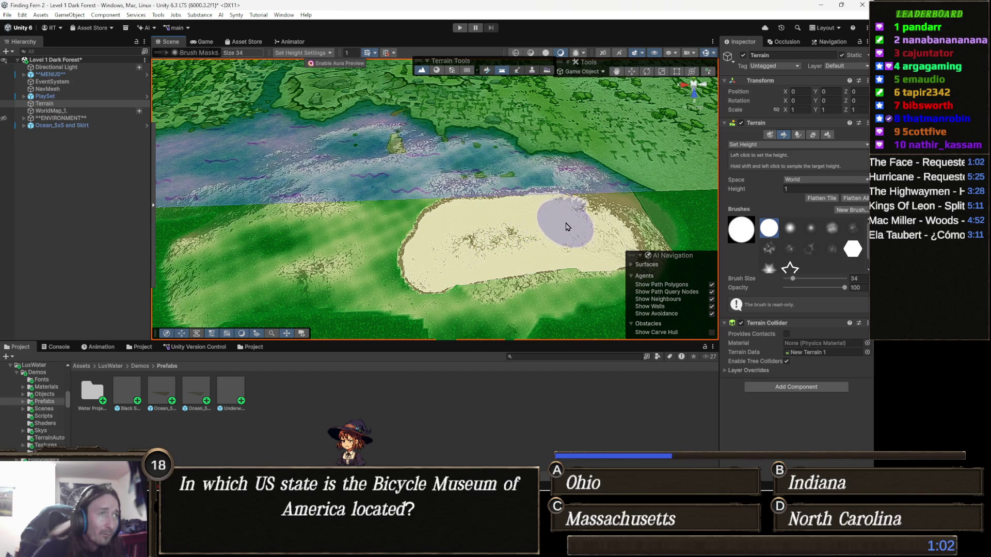
pyautogui.scroll(3, 573, 225)
pyautogui.moveTo(520, 240); pyautogui.dragTo(519, 232)
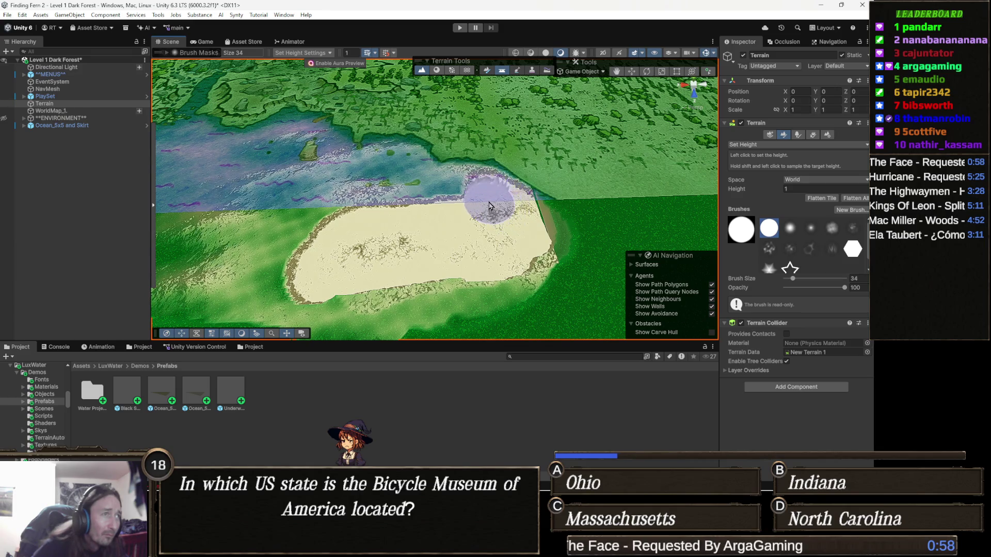
pyautogui.moveTo(486, 201); pyautogui.dragTo(411, 218)
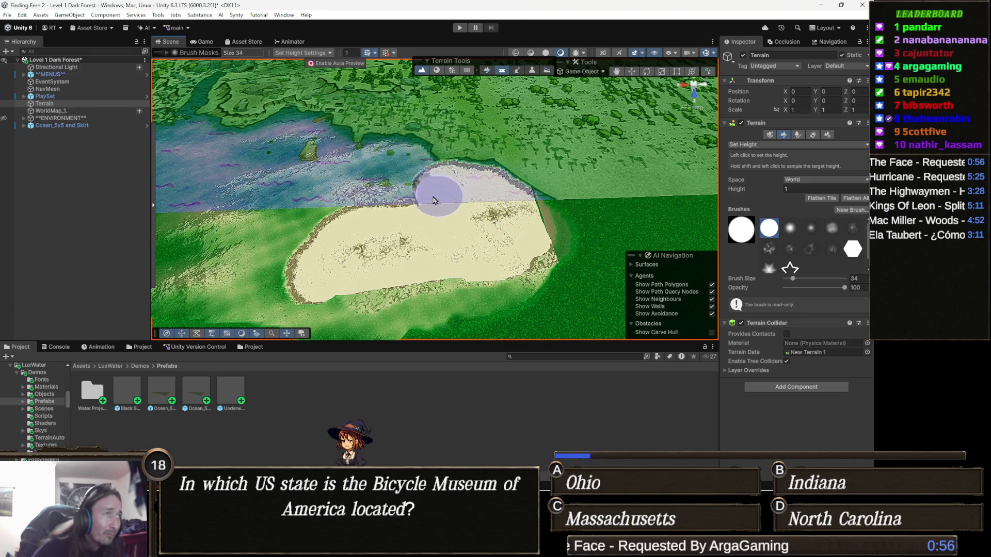
pyautogui.scroll(2, 411, 219)
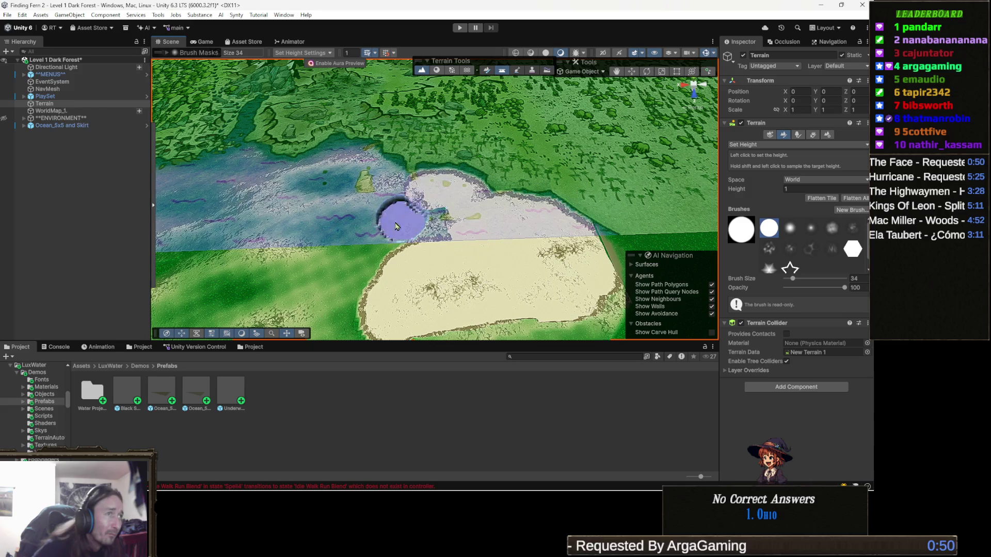
pyautogui.scroll(-2, 418, 209)
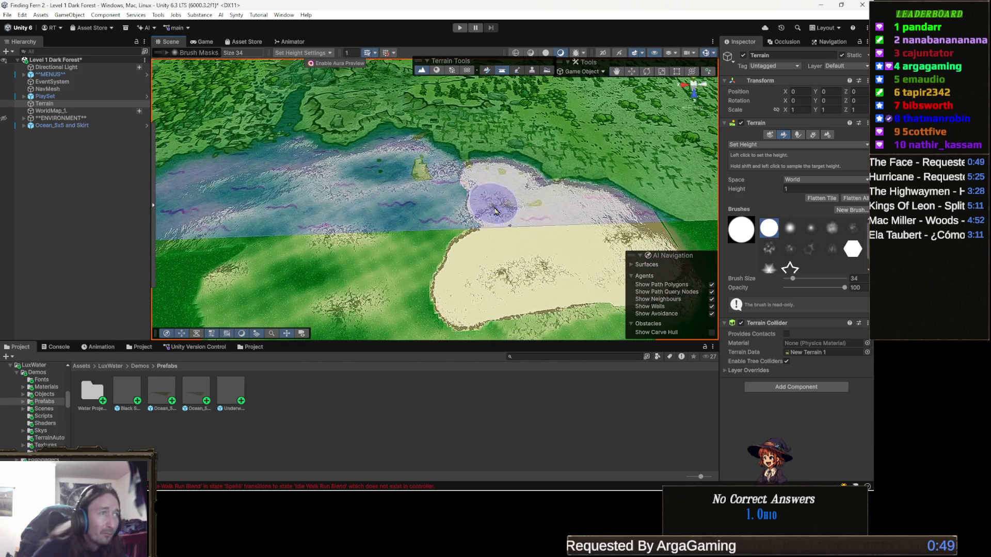
pyautogui.moveTo(496, 209); pyautogui.dragTo(430, 248)
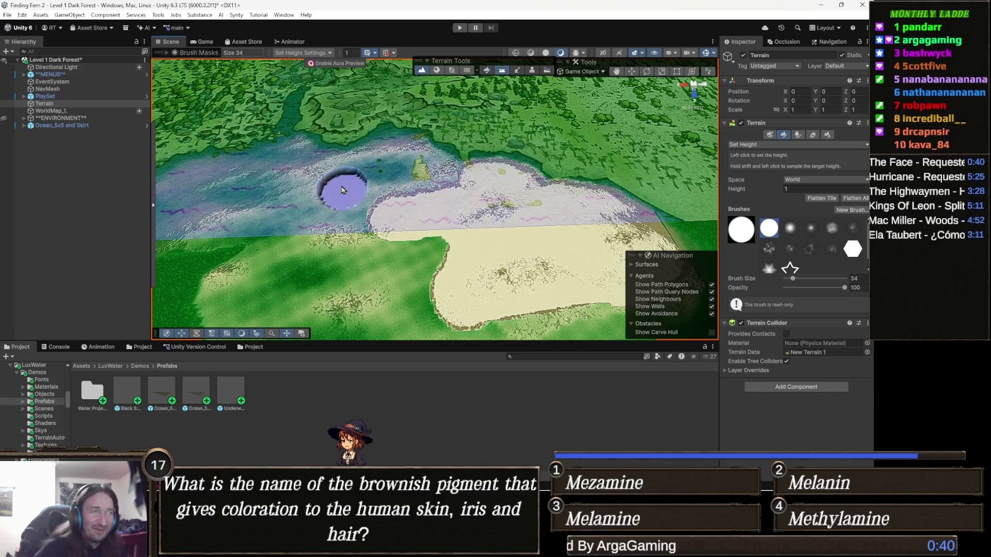
# - Fill the shoreline's water indentations with flat height-1 sand, extending the area leftward
pyautogui.moveTo(341, 186); pyautogui.dragTo(396, 203)
pyautogui.scroll(4, 503, 226)
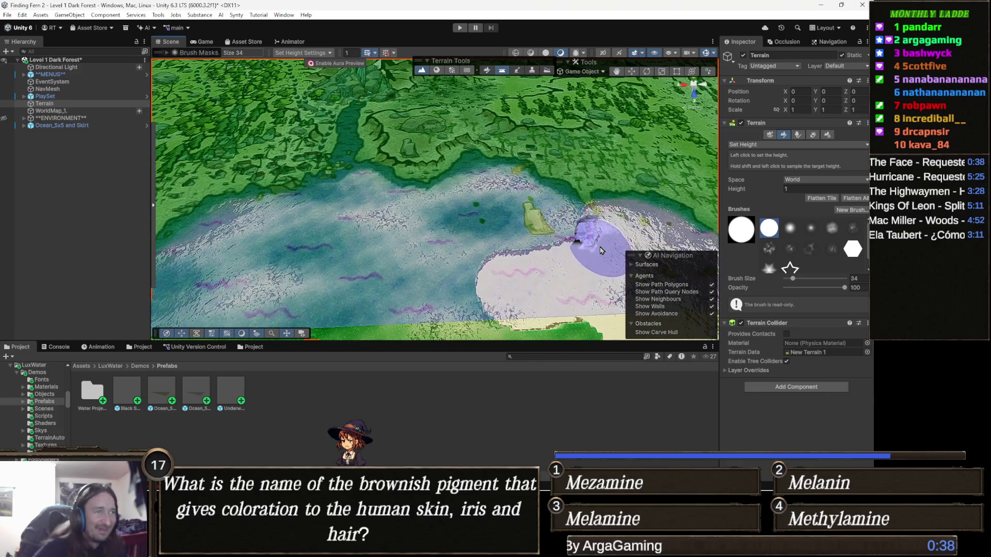
pyautogui.scroll(3, 554, 246)
pyautogui.click(455, 236)
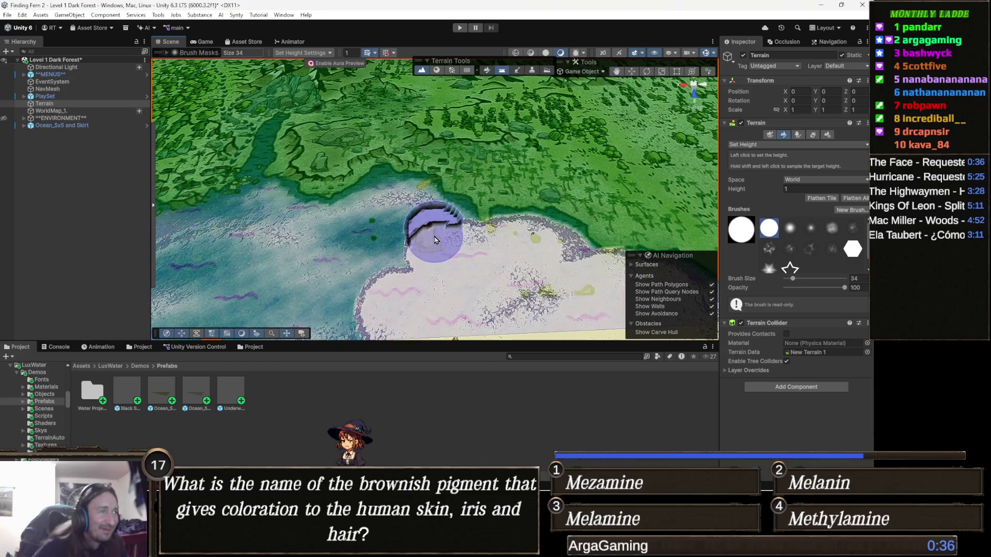
pyautogui.moveTo(448, 230); pyautogui.dragTo(372, 209)
pyautogui.scroll(-2, 388, 209)
pyautogui.moveTo(447, 242)
pyautogui.mouseDown()
pyautogui.moveTo(465, 285)
pyautogui.moveTo(452, 226)
pyautogui.moveTo(460, 211)
pyautogui.mouseUp()
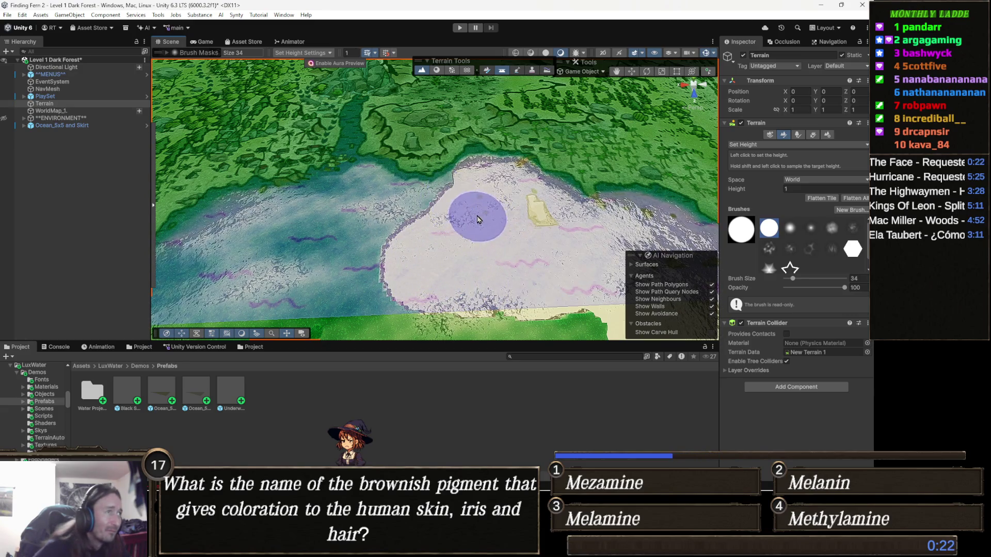
pyautogui.scroll(-3, 457, 209)
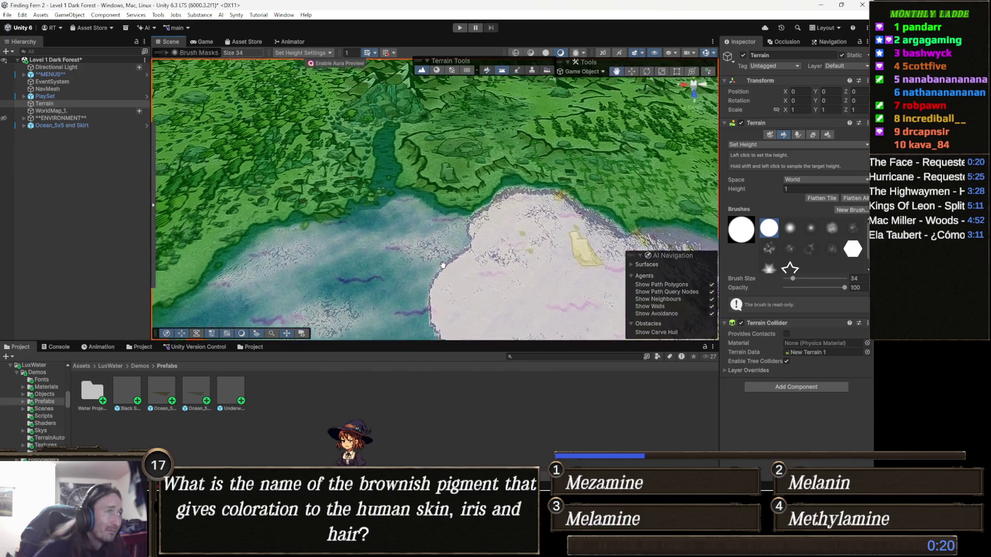
pyautogui.moveTo(471, 251); pyautogui.dragTo(426, 250)
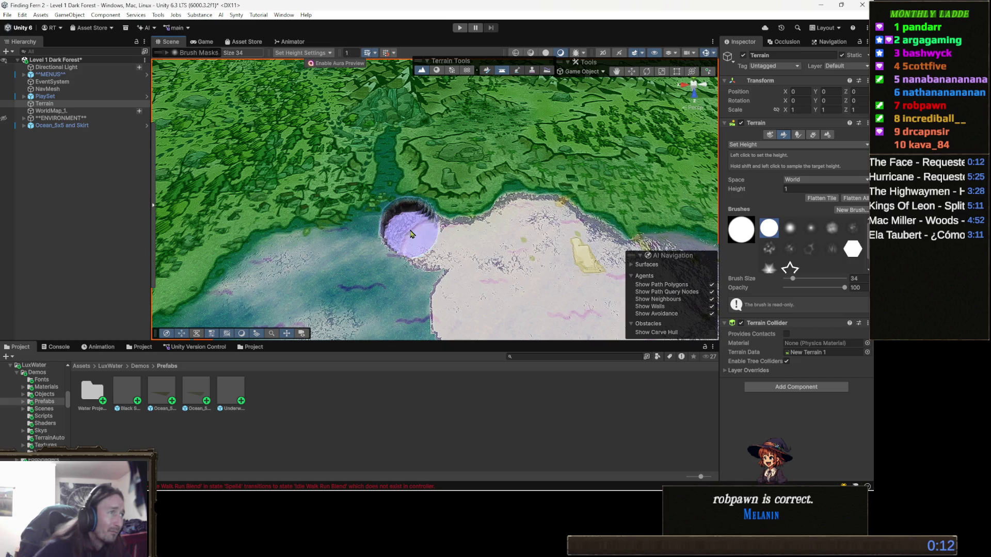
pyautogui.scroll(3, 411, 235)
pyautogui.moveTo(436, 224)
pyautogui.mouseDown()
pyautogui.moveTo(373, 247)
pyautogui.moveTo(379, 264)
pyautogui.mouseUp()
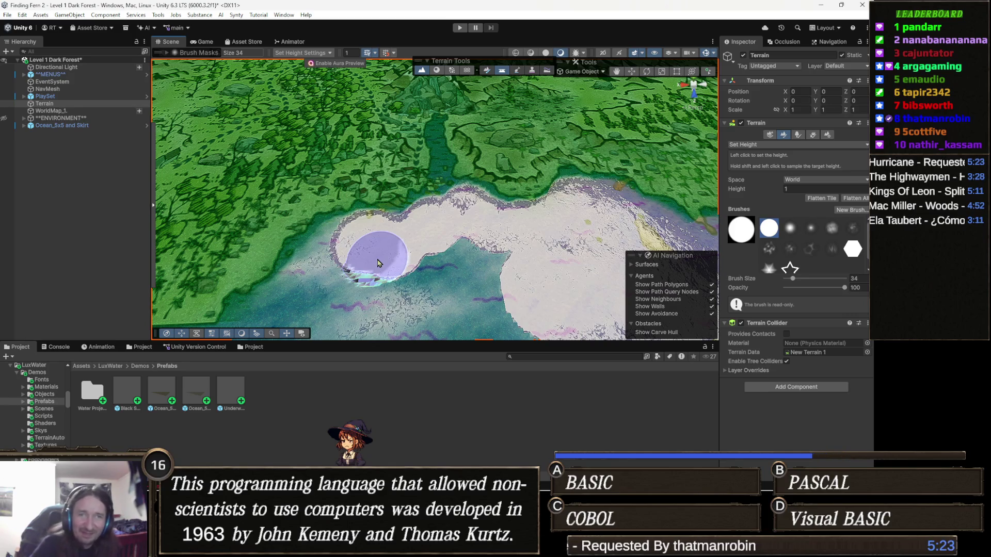
pyautogui.scroll(2, 465, 225)
# - Flatten the green hills into a pale height-1 plateau, then enlarge the brush to 229
pyautogui.moveTo(446, 240)
pyautogui.mouseDown()
pyautogui.moveTo(422, 235)
pyautogui.moveTo(401, 255)
pyautogui.mouseUp()
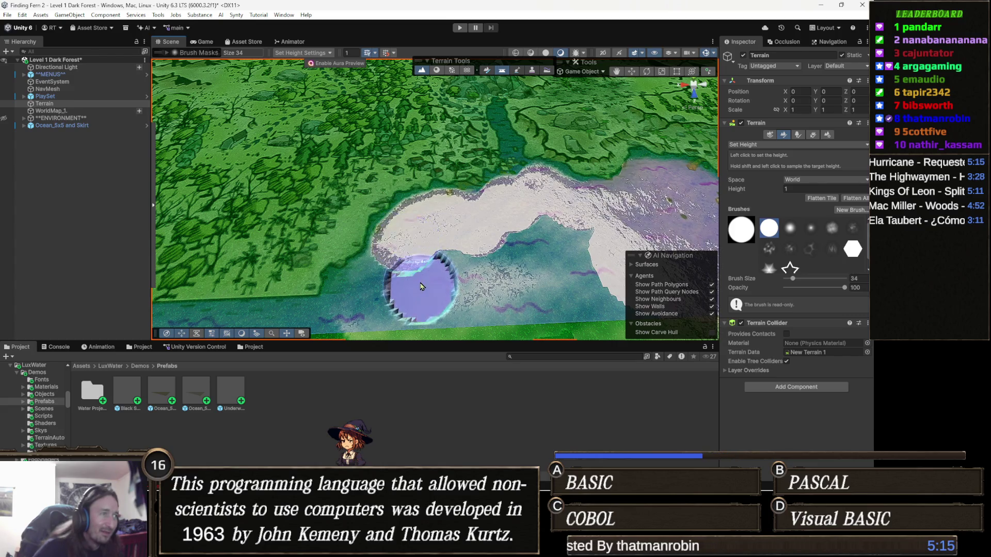
pyautogui.middleClick(407, 248)
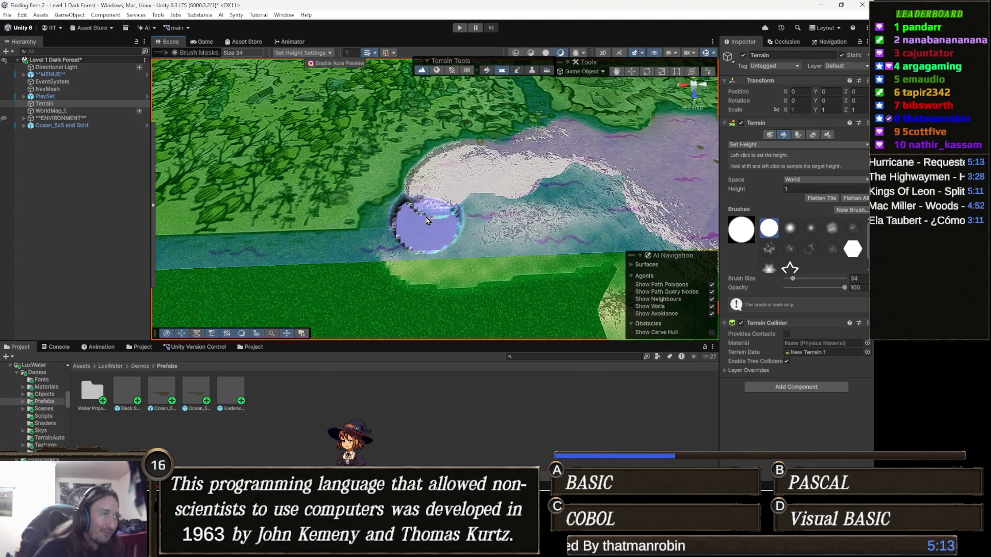
pyautogui.moveTo(399, 242); pyautogui.dragTo(425, 270)
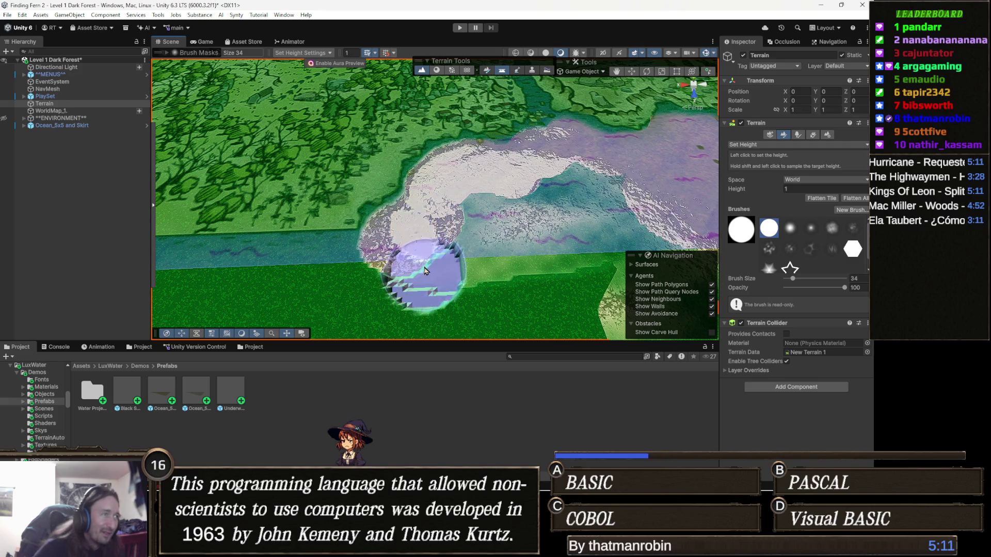
pyautogui.scroll(2, 424, 268)
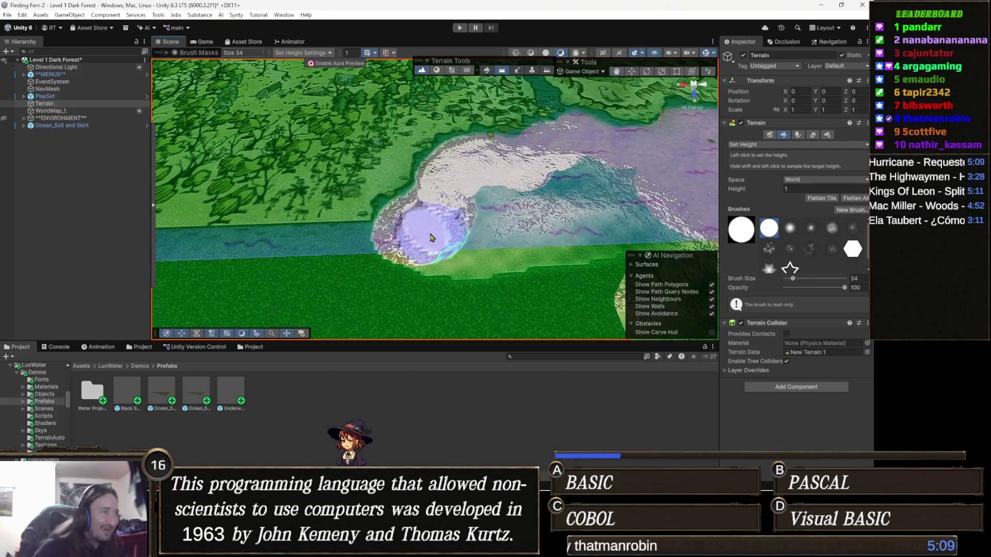
pyautogui.moveTo(416, 243)
pyautogui.mouseDown()
pyautogui.moveTo(569, 283)
pyautogui.moveTo(504, 233)
pyautogui.mouseUp()
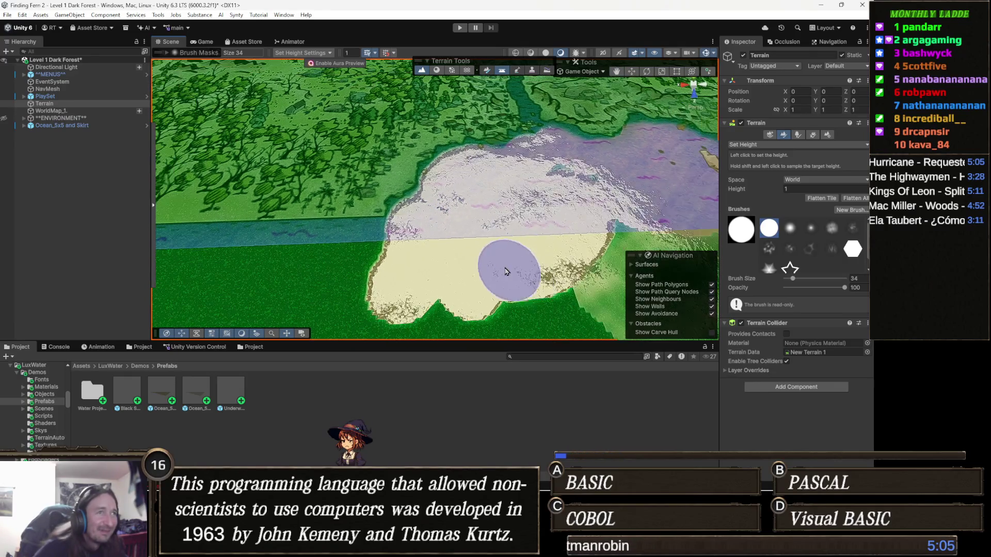
pyautogui.rightClick(503, 232)
pyautogui.moveTo(431, 256)
pyautogui.mouseDown()
pyautogui.moveTo(567, 209)
pyautogui.moveTo(484, 263)
pyautogui.mouseUp()
pyautogui.scroll(3, 481, 256)
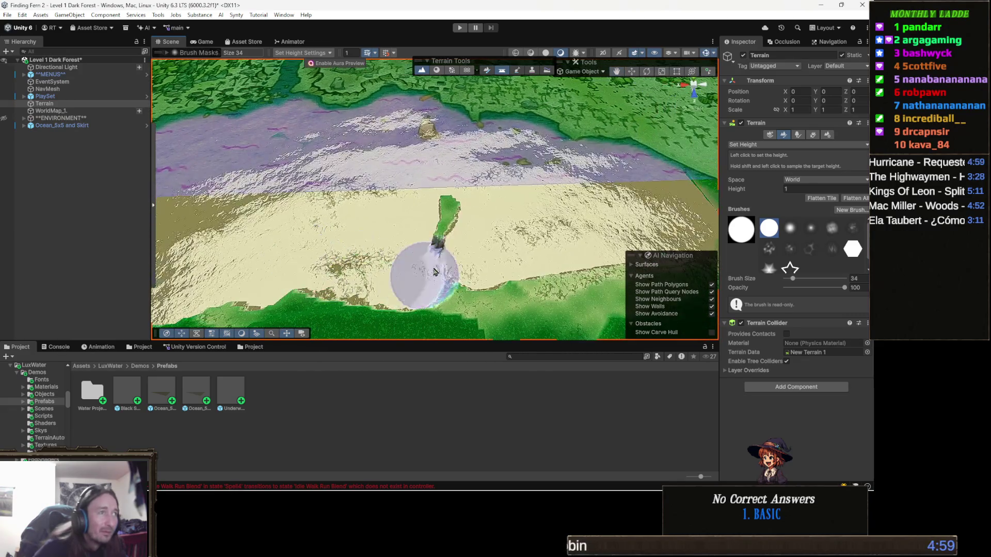
pyautogui.scroll(-6, 455, 221)
pyautogui.moveTo(465, 263)
pyautogui.mouseDown()
pyautogui.moveTo(482, 288)
pyautogui.moveTo(325, 271)
pyautogui.moveTo(390, 278)
pyautogui.mouseUp()
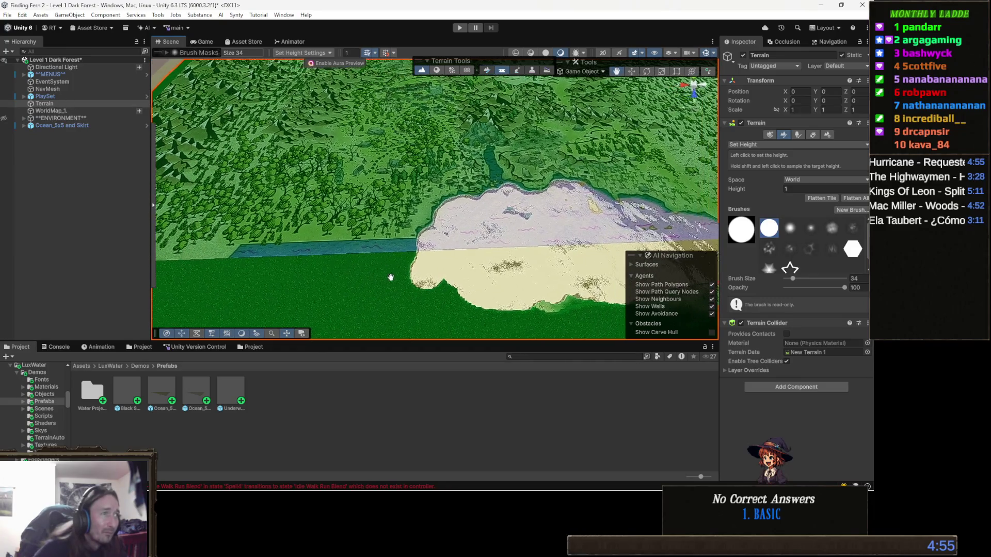
pyautogui.scroll(-3, 425, 287)
pyautogui.scroll(-3, 442, 278)
pyautogui.scroll(-2, 457, 264)
pyautogui.scroll(-1, 468, 253)
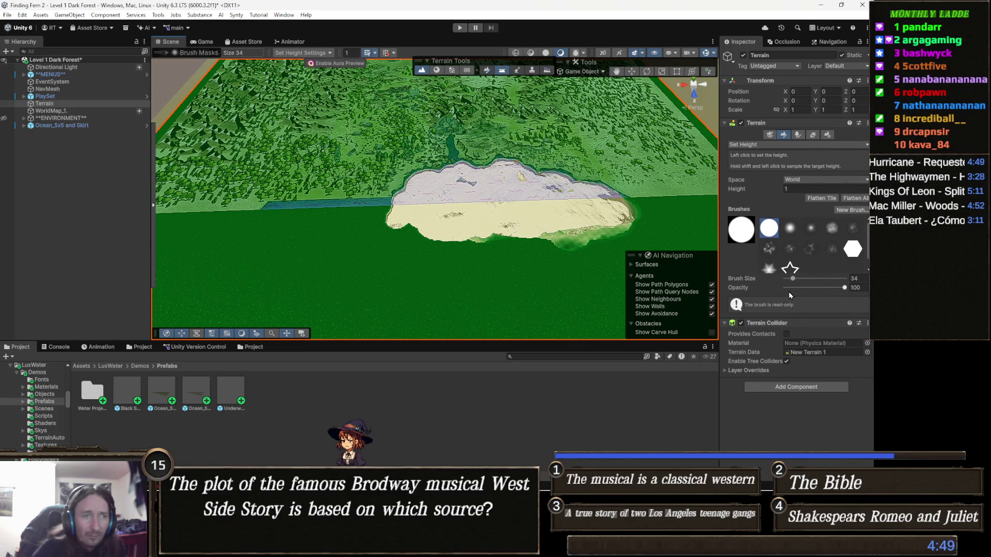
pyautogui.moveTo(803, 279); pyautogui.dragTo(810, 278)
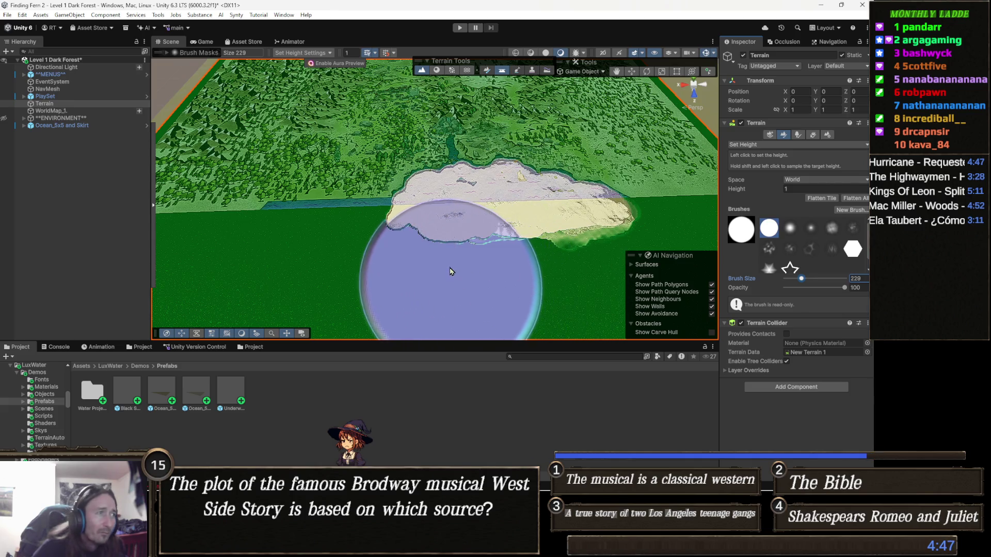
# - With the size-229 brush, extend the plateau over the dark strip below, then stop sculpting with Escape
pyautogui.click(468, 301)
pyautogui.scroll(-3, 469, 298)
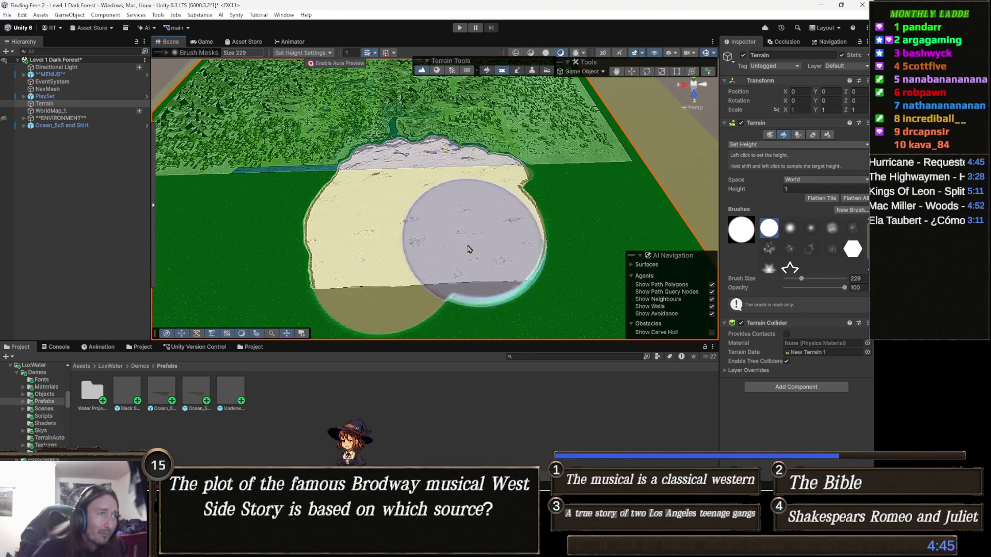
pyautogui.moveTo(469, 287); pyautogui.dragTo(449, 264)
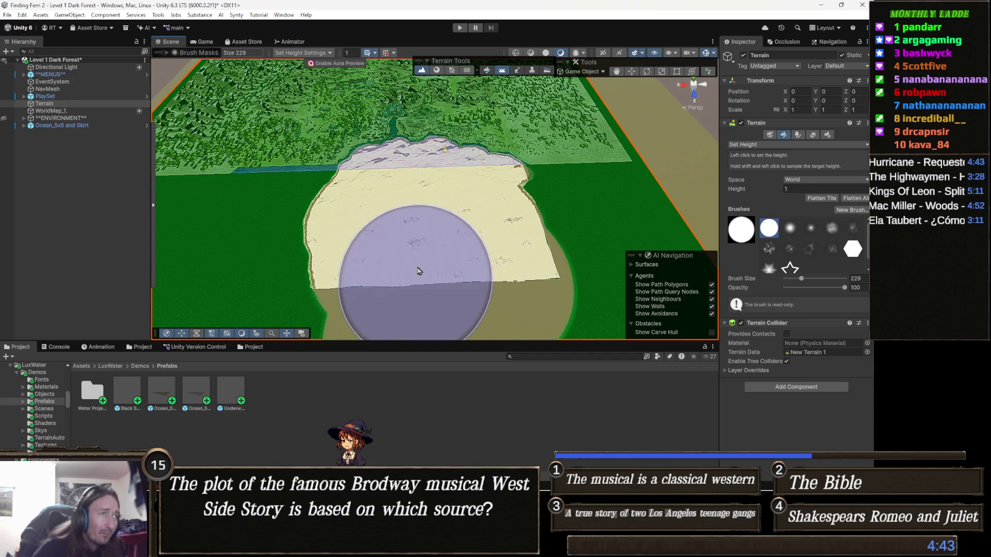
pyautogui.scroll(2, 431, 305)
pyautogui.scroll(-4, 430, 305)
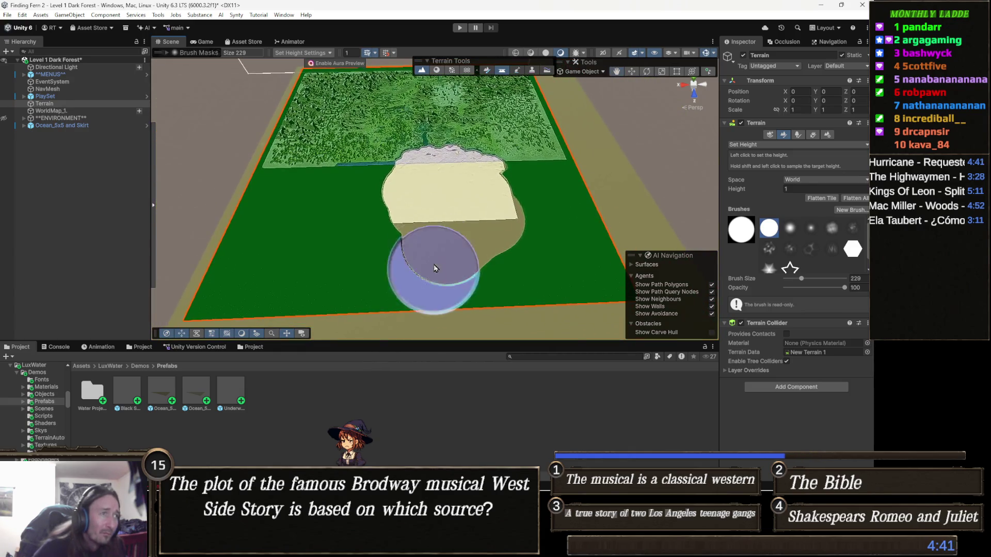
pyautogui.moveTo(459, 246); pyautogui.dragTo(420, 266)
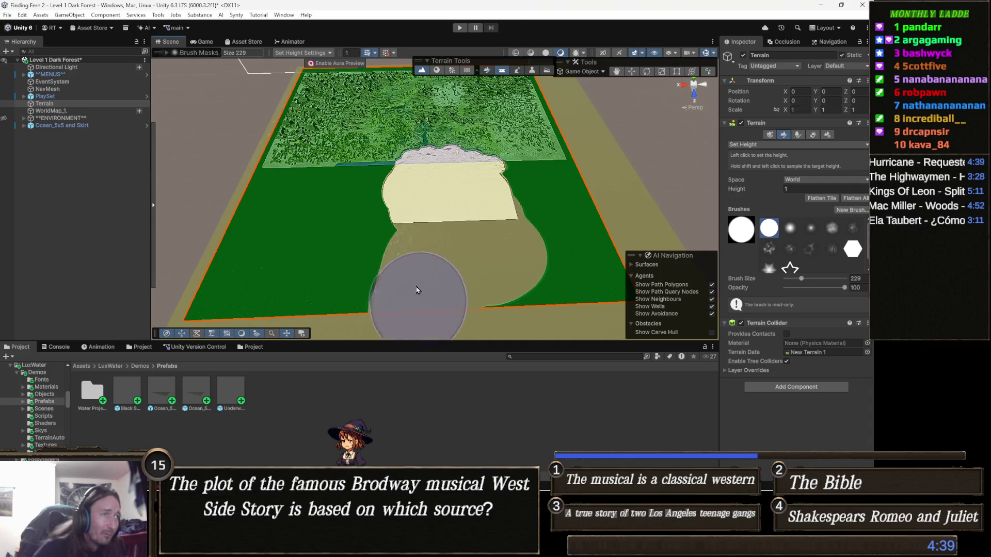
pyautogui.scroll(3, 464, 287)
pyautogui.scroll(3, 458, 296)
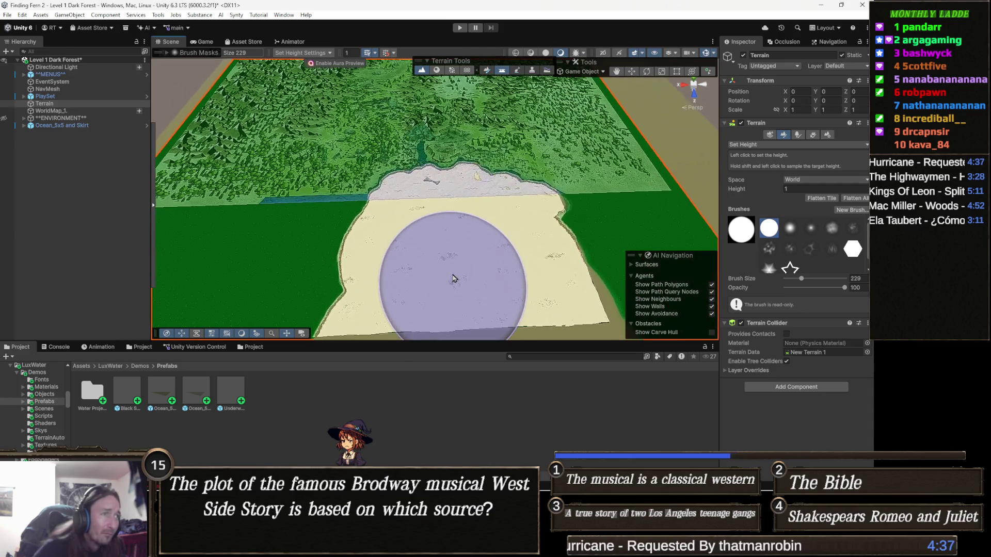
pyautogui.press('Escape')
pyautogui.scroll(3, 457, 232)
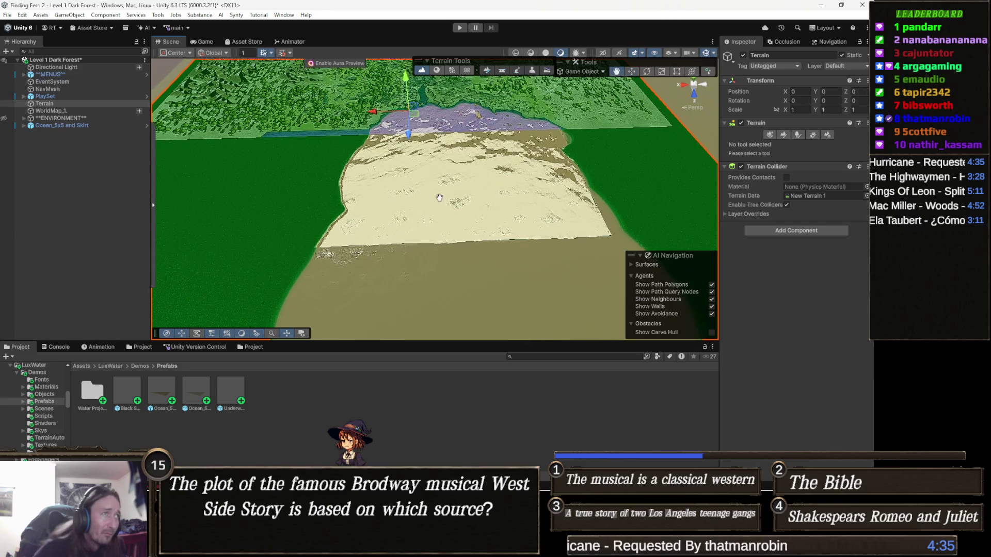
pyautogui.scroll(2, 457, 202)
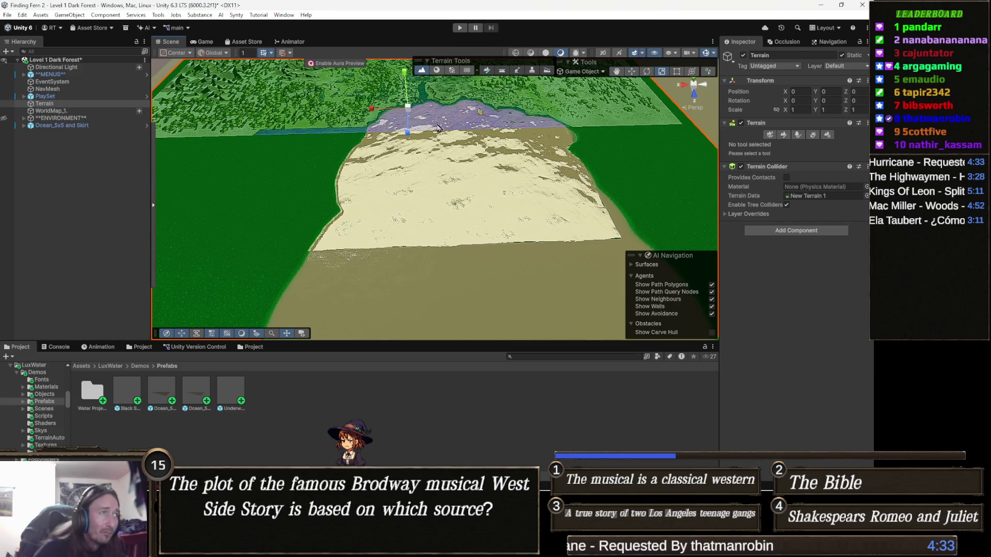
pyautogui.moveTo(409, 108)
pyautogui.mouseDown()
pyautogui.moveTo(433, 124)
pyautogui.moveTo(427, 178)
pyautogui.mouseUp()
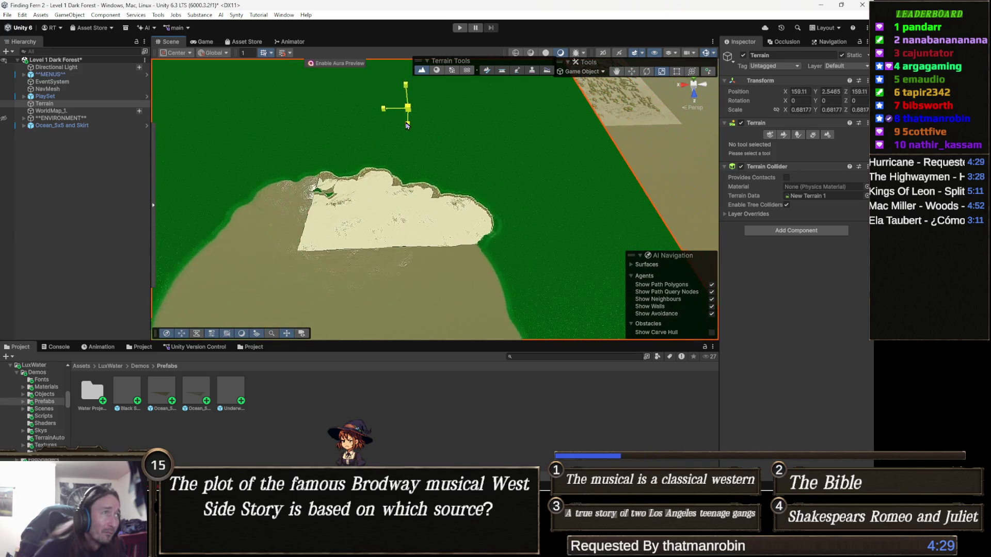
pyautogui.hotkey('ctrl', 'z')
pyautogui.click(442, 213)
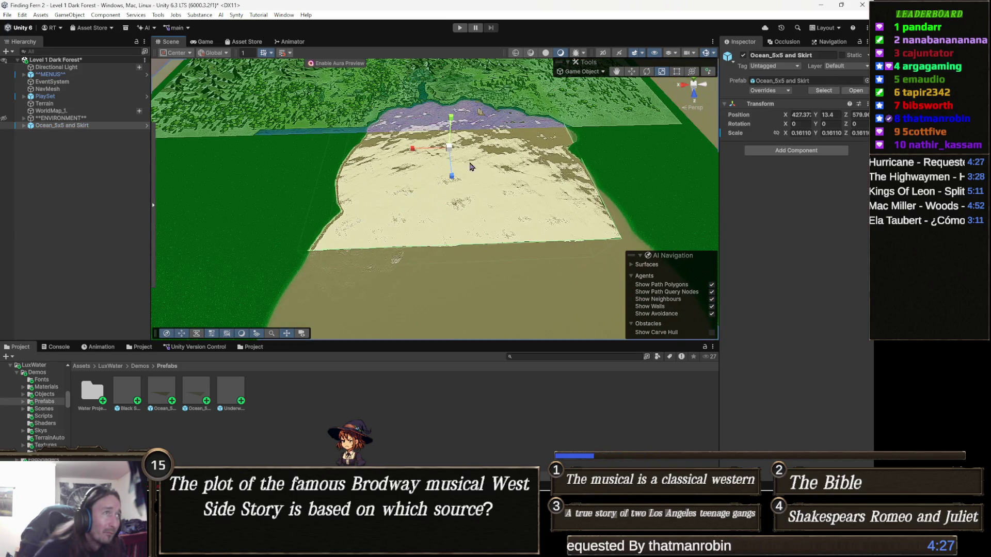
pyautogui.scroll(-4, 465, 194)
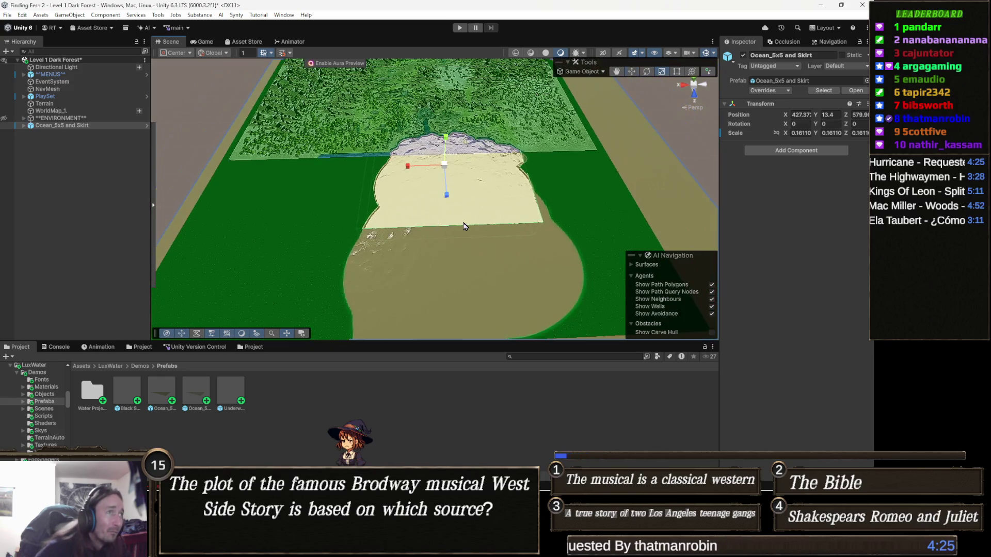
pyautogui.scroll(-4, 465, 227)
pyautogui.press('e')
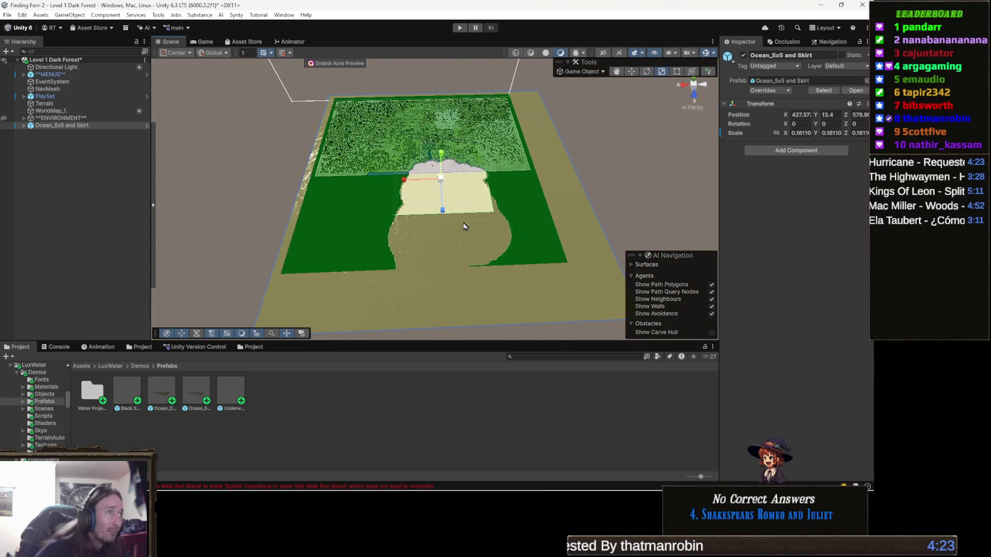
pyautogui.scroll(2, 456, 200)
pyautogui.press('r')
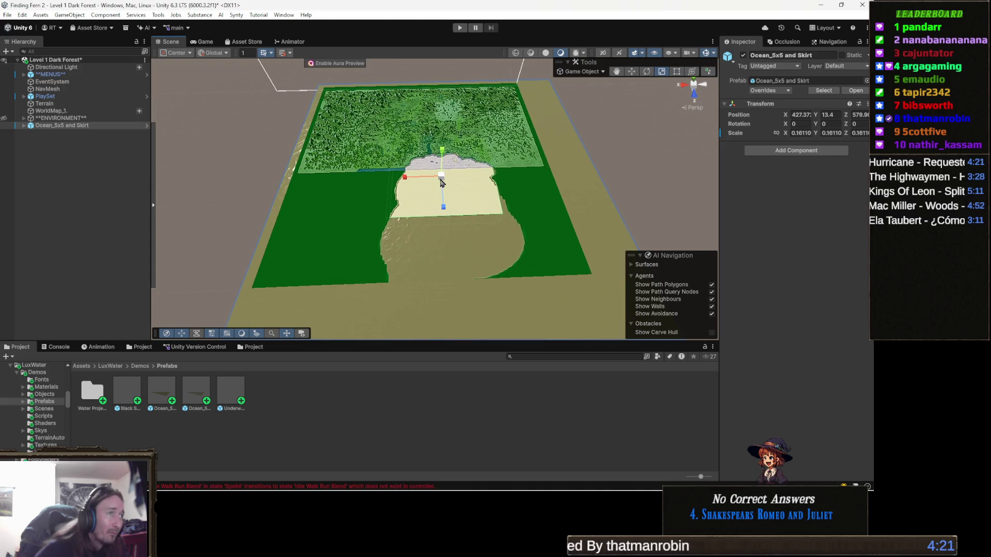
pyautogui.moveTo(442, 183); pyautogui.dragTo(456, 194)
pyautogui.hotkey('ctrl', 'z')
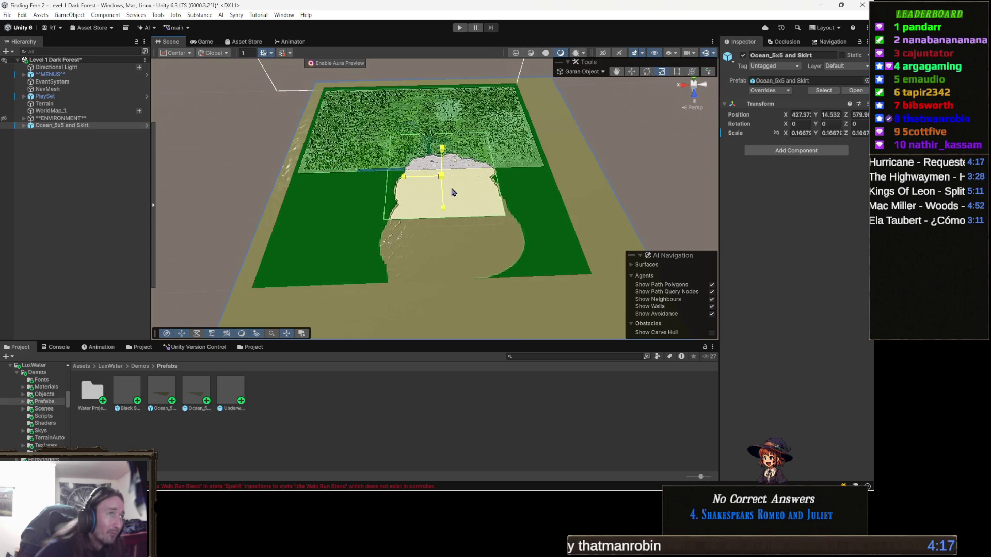
pyautogui.scroll(5, 447, 215)
pyautogui.moveTo(447, 214)
pyautogui.mouseDown()
pyautogui.moveTo(617, 233)
pyautogui.moveTo(499, 244)
pyautogui.moveTo(435, 174)
pyautogui.moveTo(457, 284)
pyautogui.moveTo(412, 249)
pyautogui.moveTo(439, 263)
pyautogui.moveTo(440, 240)
pyautogui.mouseUp()
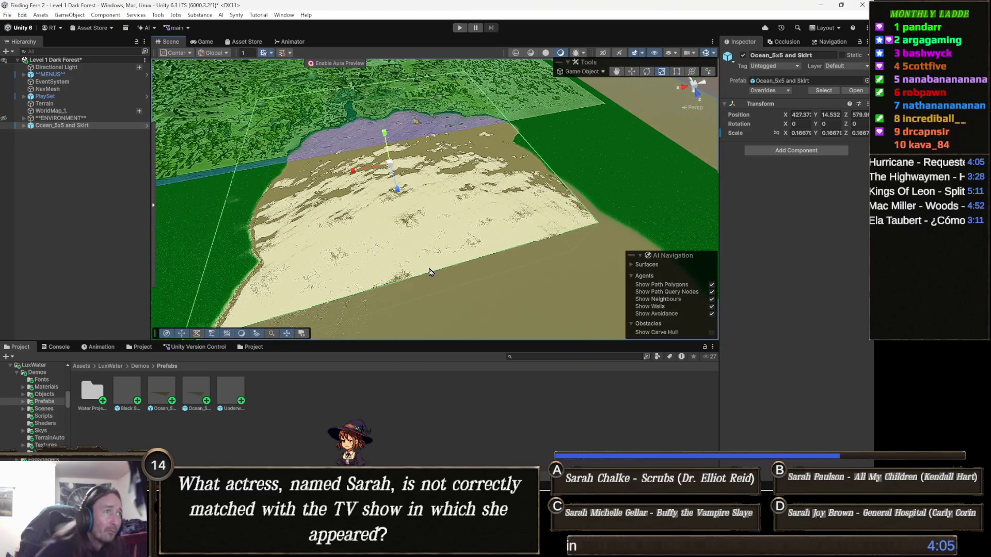
pyautogui.scroll(-3, 431, 272)
pyautogui.scroll(-3, 442, 224)
pyautogui.scroll(-3, 444, 220)
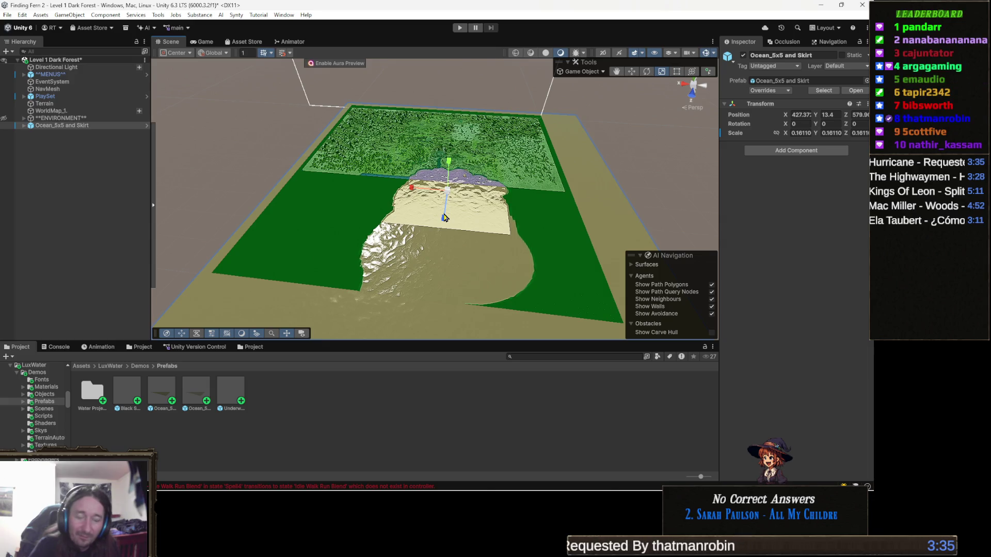
pyautogui.scroll(2, 454, 209)
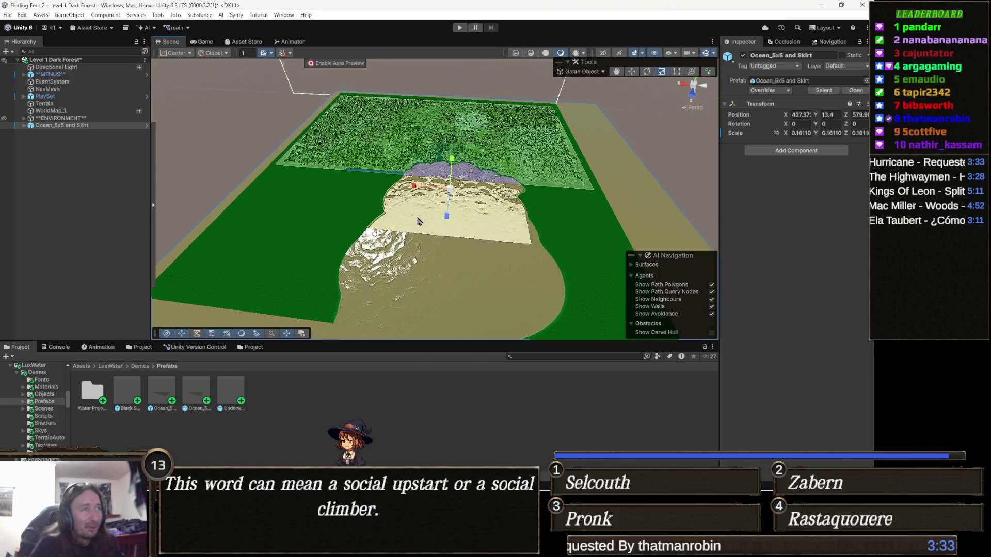
pyautogui.scroll(2, 453, 209)
pyautogui.scroll(2, 418, 217)
pyautogui.scroll(2, 413, 220)
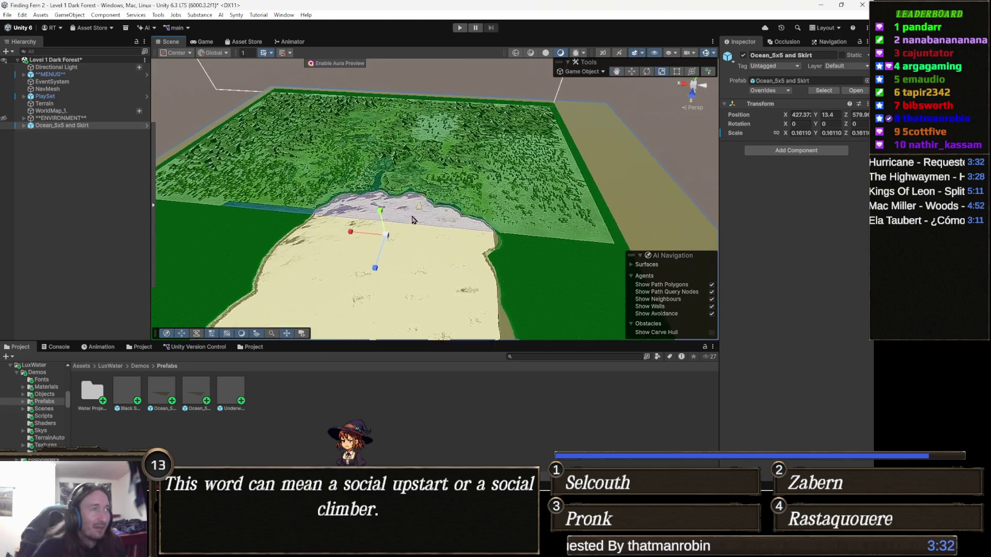
pyautogui.scroll(2, 413, 221)
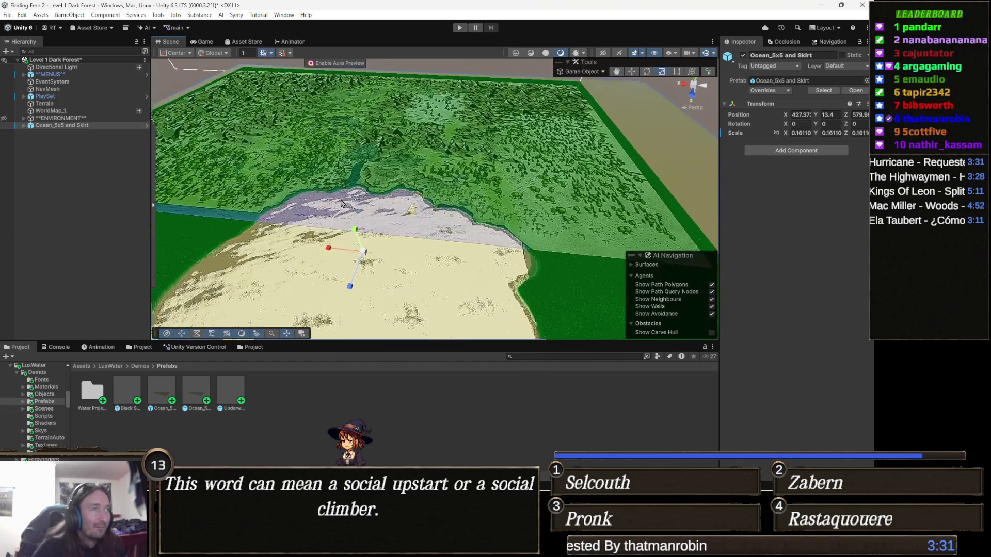
pyautogui.scroll(2, 413, 221)
pyautogui.scroll(2, 412, 224)
pyautogui.scroll(2, 413, 228)
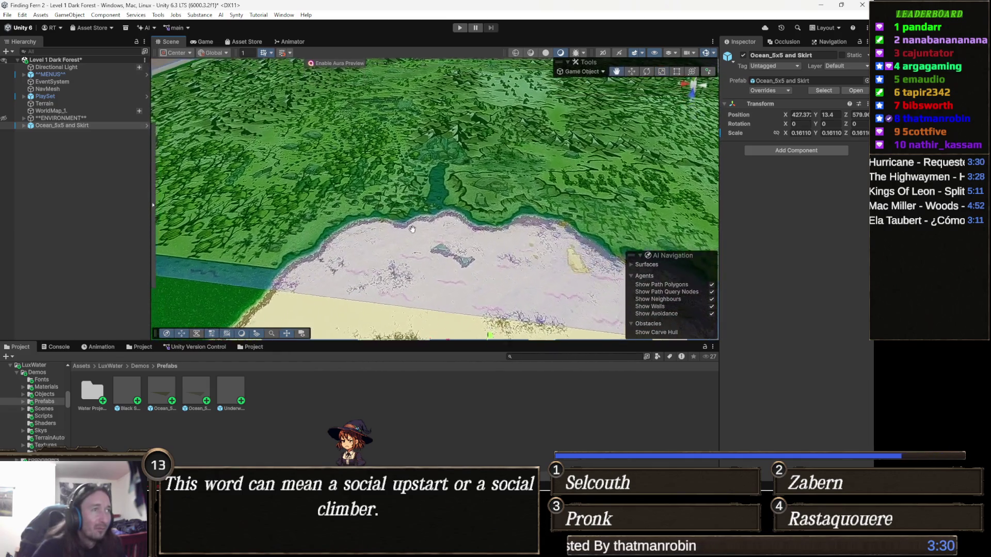
pyautogui.moveTo(413, 230)
pyautogui.mouseDown()
pyautogui.moveTo(496, 258)
pyautogui.moveTo(438, 260)
pyautogui.mouseUp()
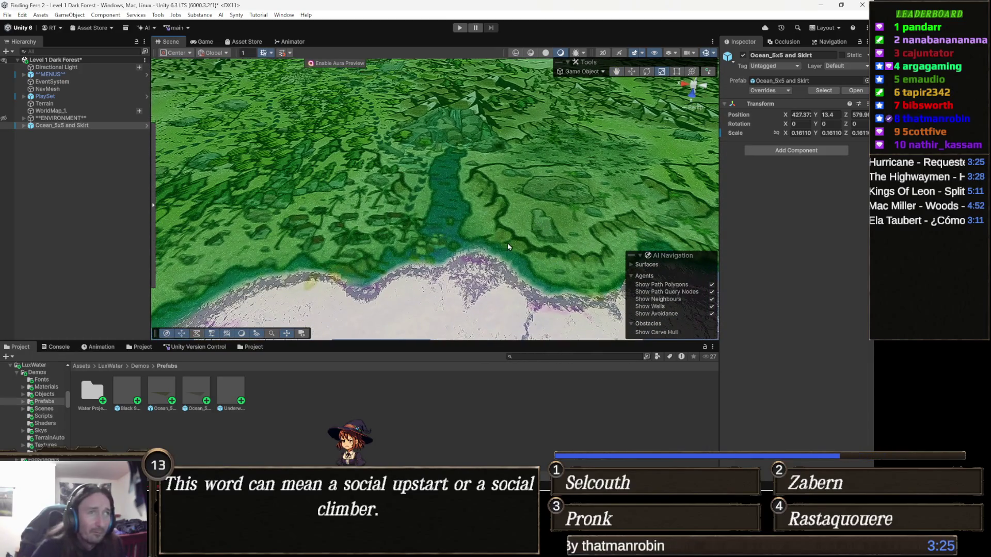
# - Select an OceanPlane piece, then reselect the Terrain with its Set Height brush ready
pyautogui.click(503, 264)
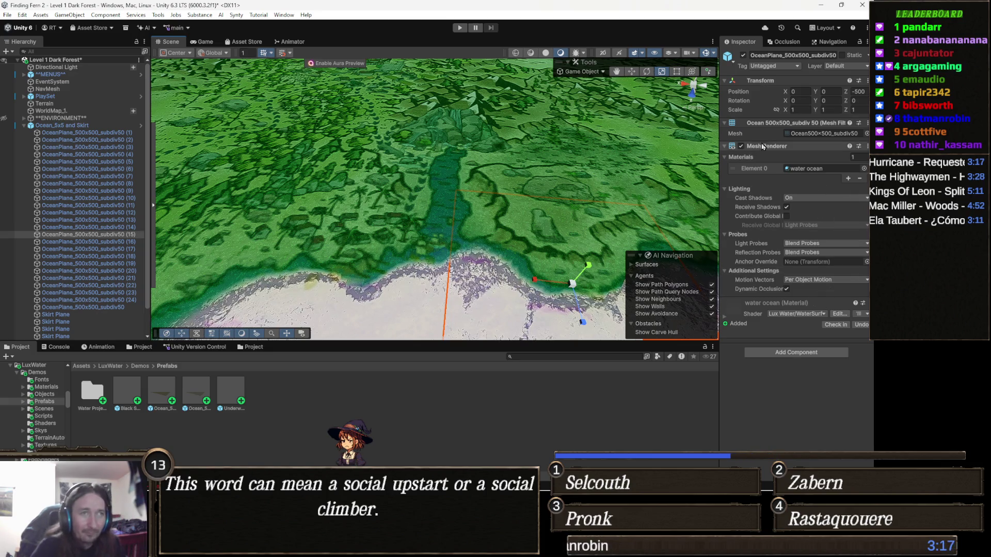
pyautogui.scroll(-4, 564, 203)
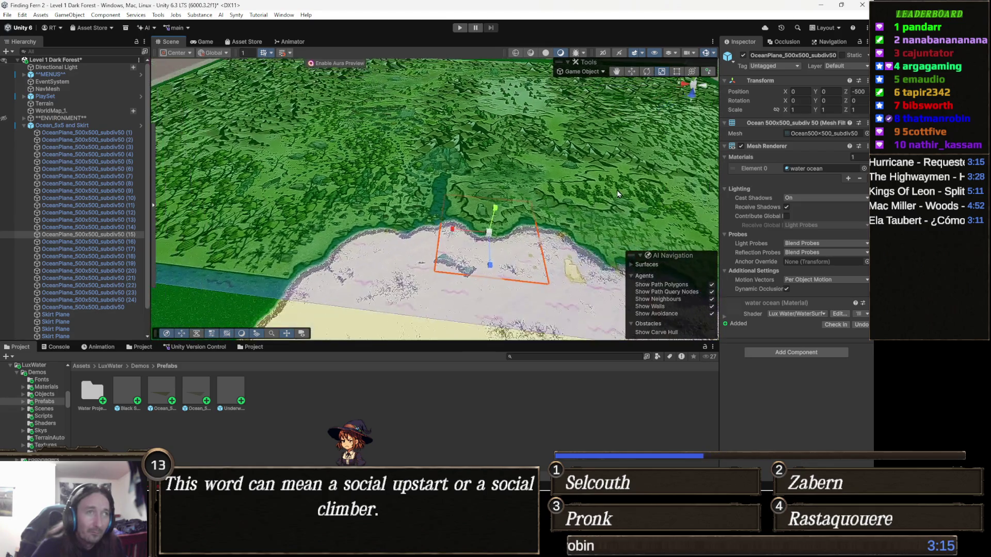
pyautogui.scroll(-4, 558, 213)
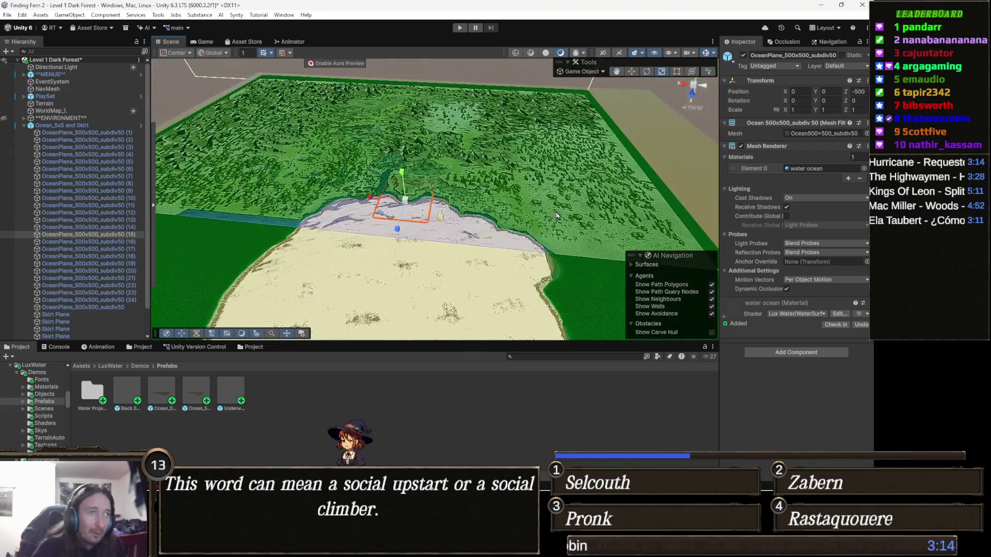
pyautogui.scroll(-3, 557, 216)
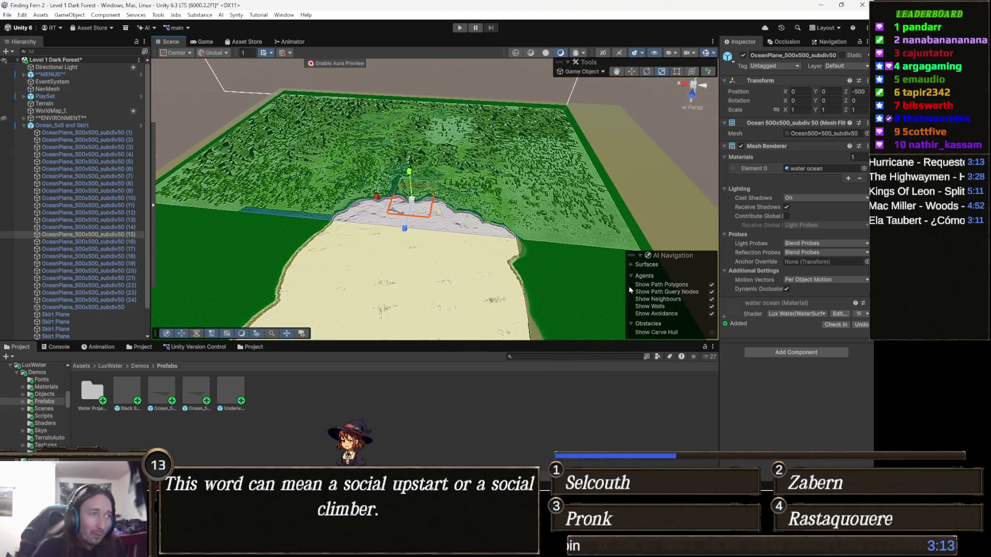
pyautogui.click(583, 274)
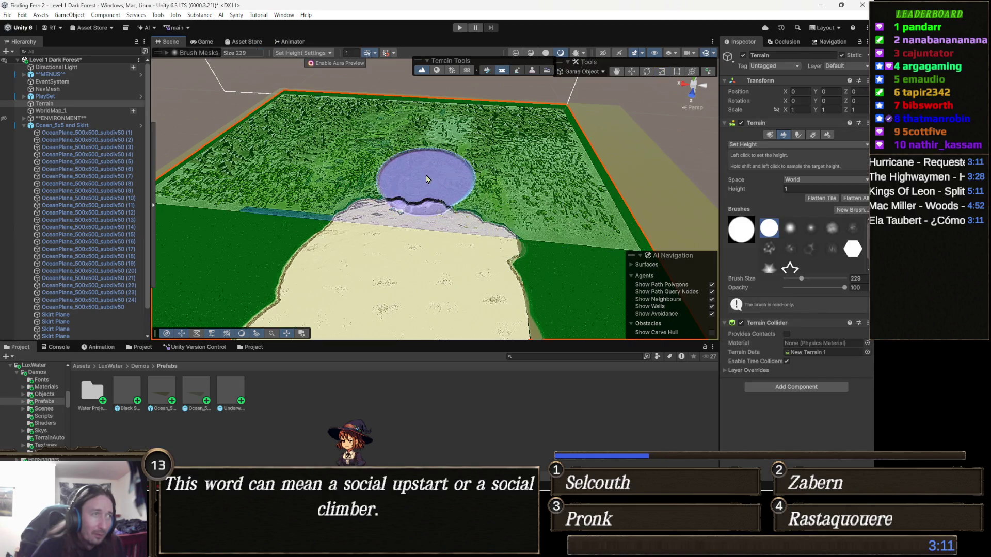
pyautogui.scroll(4, 467, 125)
pyautogui.moveTo(467, 124)
pyautogui.mouseDown()
pyautogui.moveTo(637, 92)
pyautogui.moveTo(561, 125)
pyautogui.moveTo(535, 67)
pyautogui.moveTo(540, 137)
pyautogui.moveTo(517, 138)
pyautogui.mouseUp()
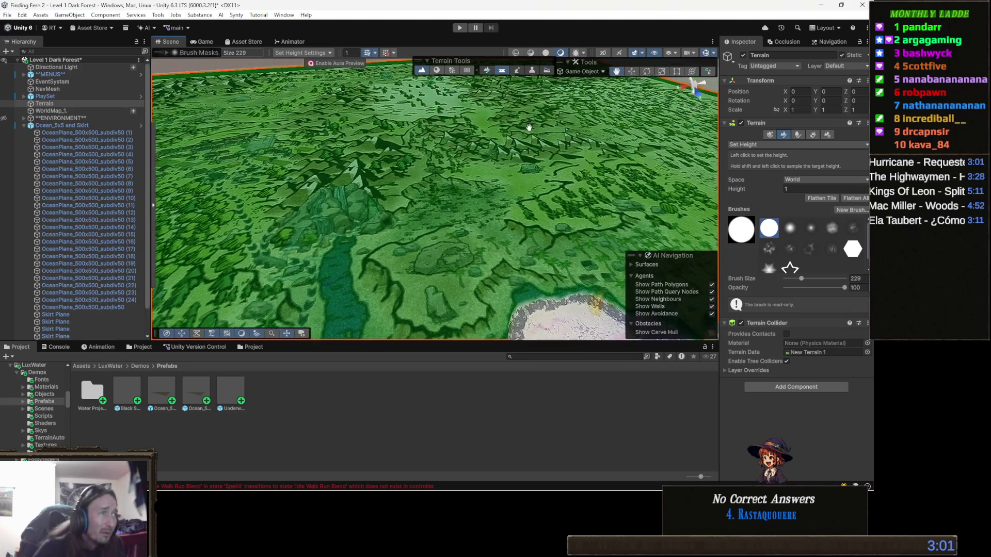
pyautogui.moveTo(517, 138)
pyautogui.mouseDown()
pyautogui.moveTo(479, 119)
pyautogui.moveTo(401, 137)
pyautogui.moveTo(434, 194)
pyautogui.mouseUp()
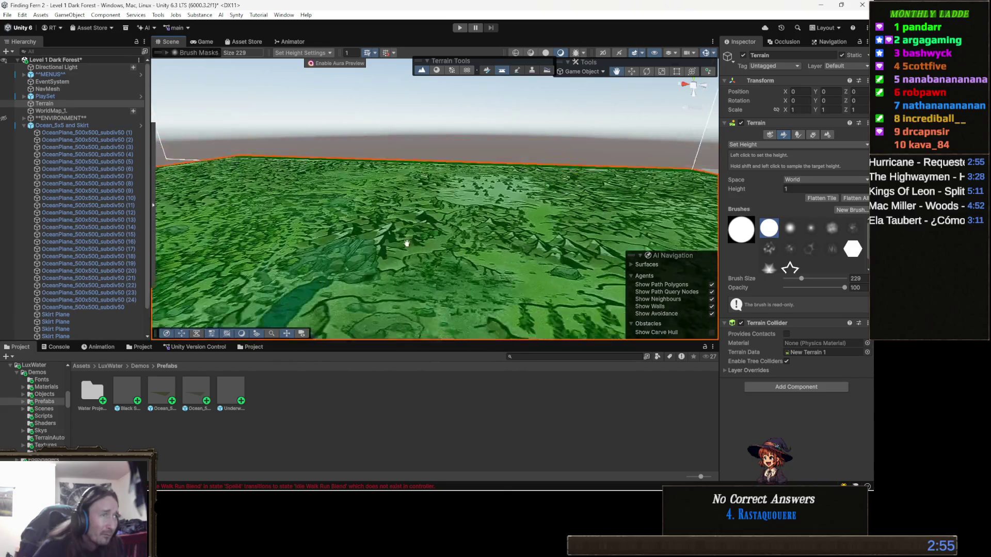
pyautogui.scroll(5, 465, 232)
pyautogui.scroll(-4, 513, 271)
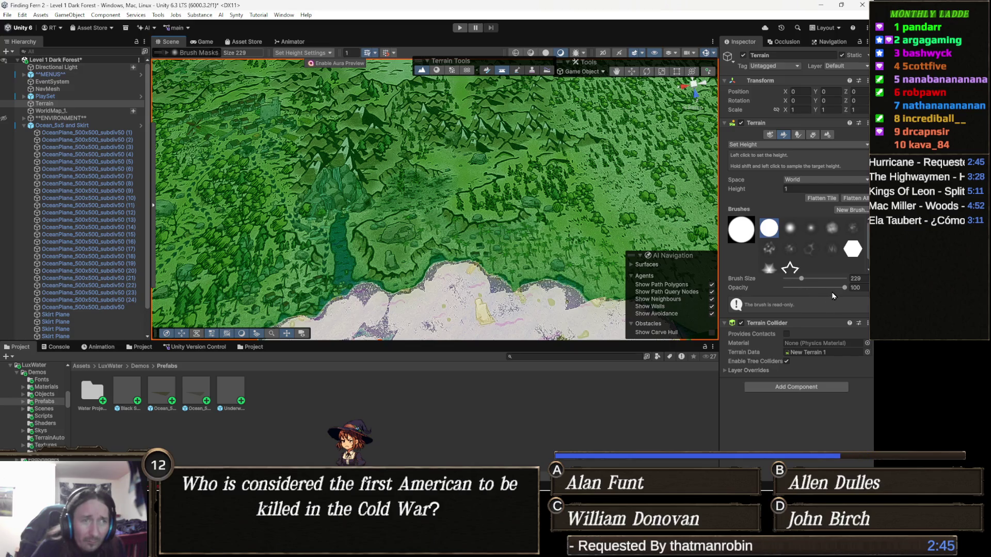
pyautogui.click(792, 279)
pyautogui.write('5')
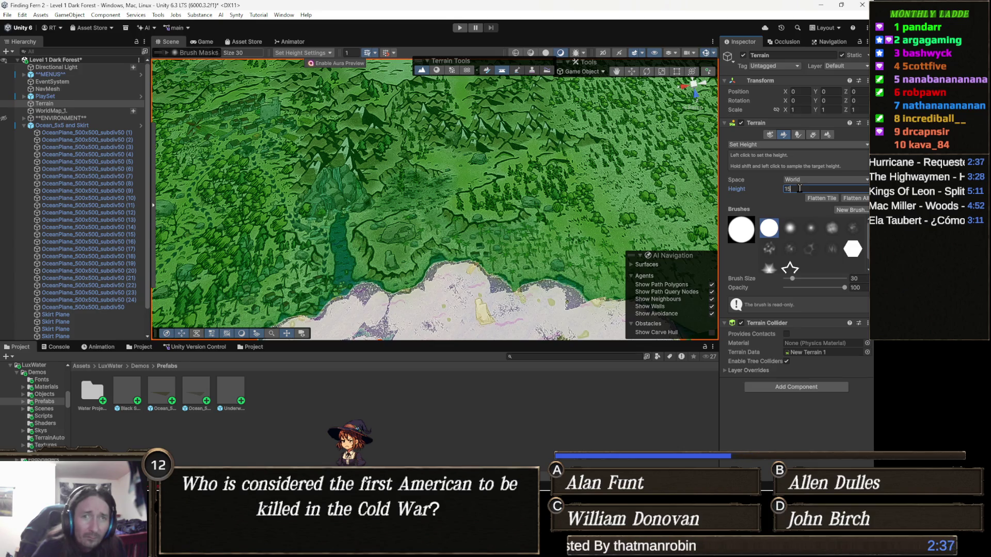
# - Set the target height to 16, paint a flat patch on the middle hillside, and pick a smaller brush
pyautogui.doubleClick(789, 189)
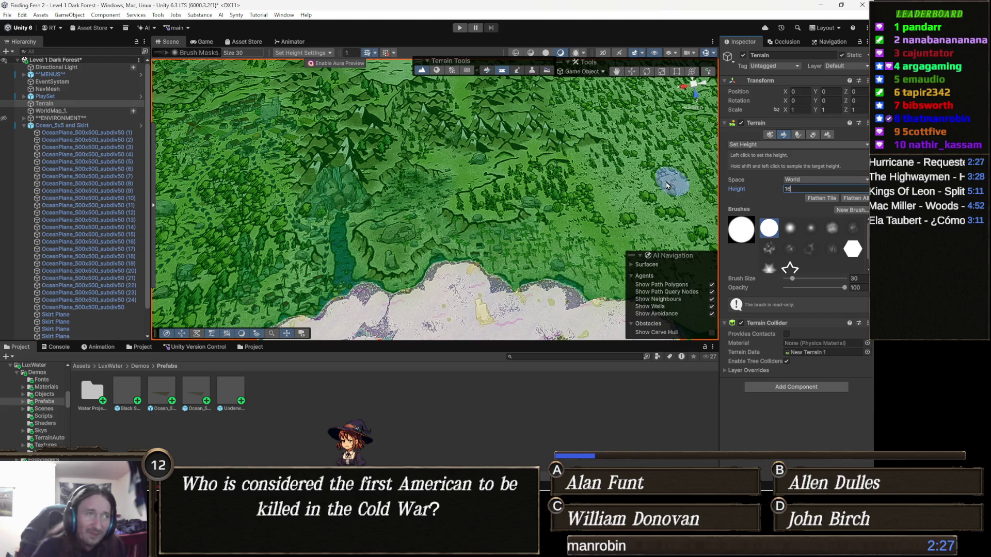
pyautogui.scroll(2, 535, 198)
pyautogui.scroll(3, 457, 218)
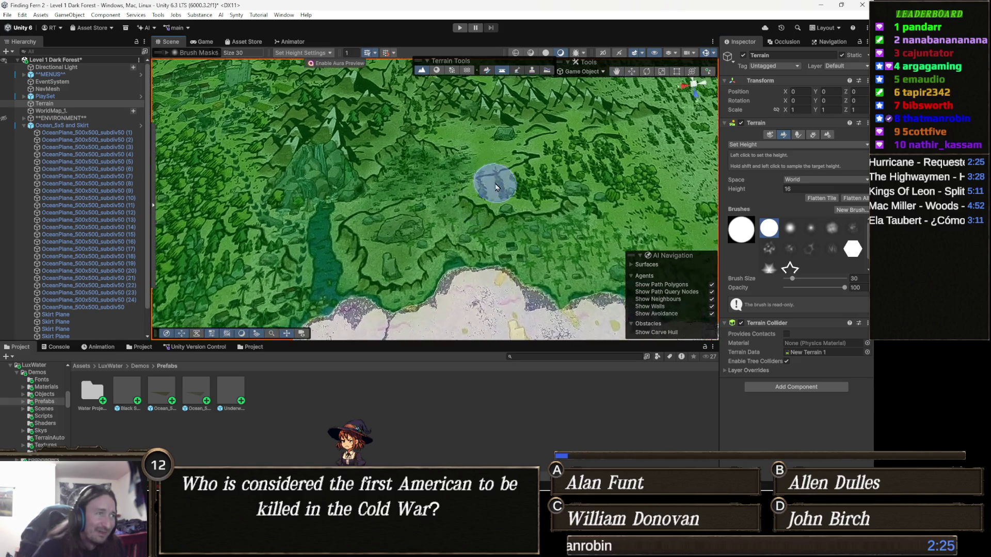
pyautogui.scroll(2, 458, 218)
pyautogui.middleClick(512, 194)
pyautogui.moveTo(543, 178); pyautogui.dragTo(535, 190)
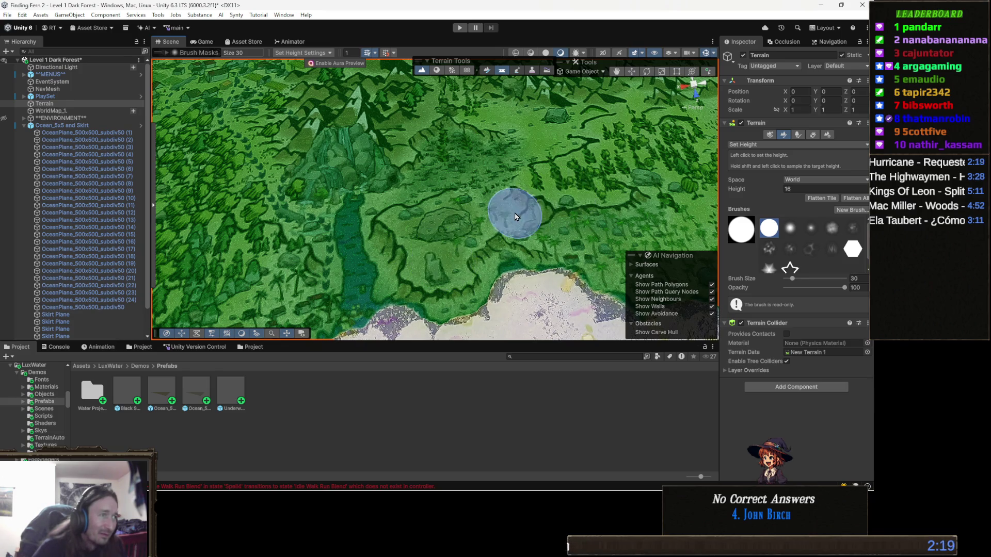
pyautogui.keyDown('alt'); pyautogui.moveTo(573, 192); pyautogui.dragTo(543, 213); pyautogui.keyUp('alt')
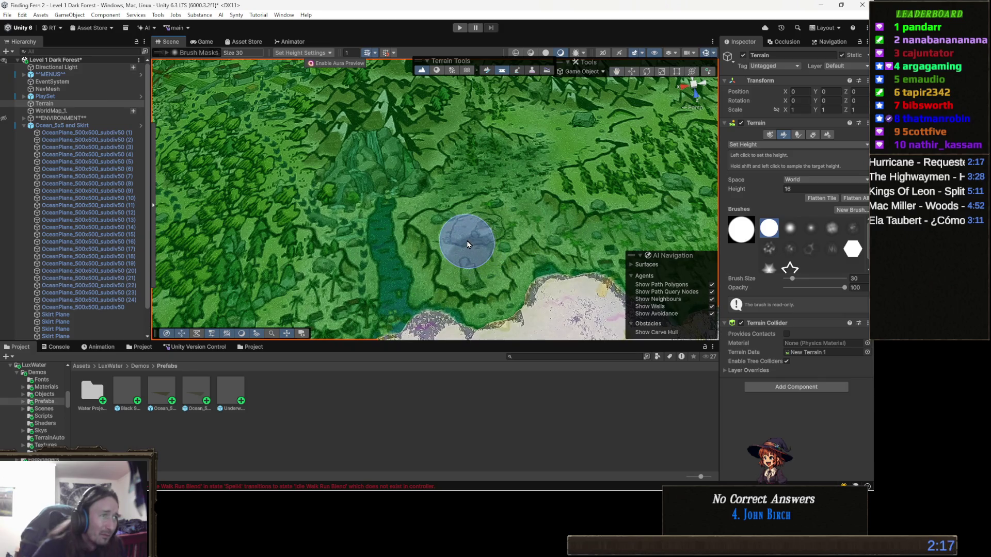
pyautogui.moveTo(468, 245); pyautogui.dragTo(480, 239)
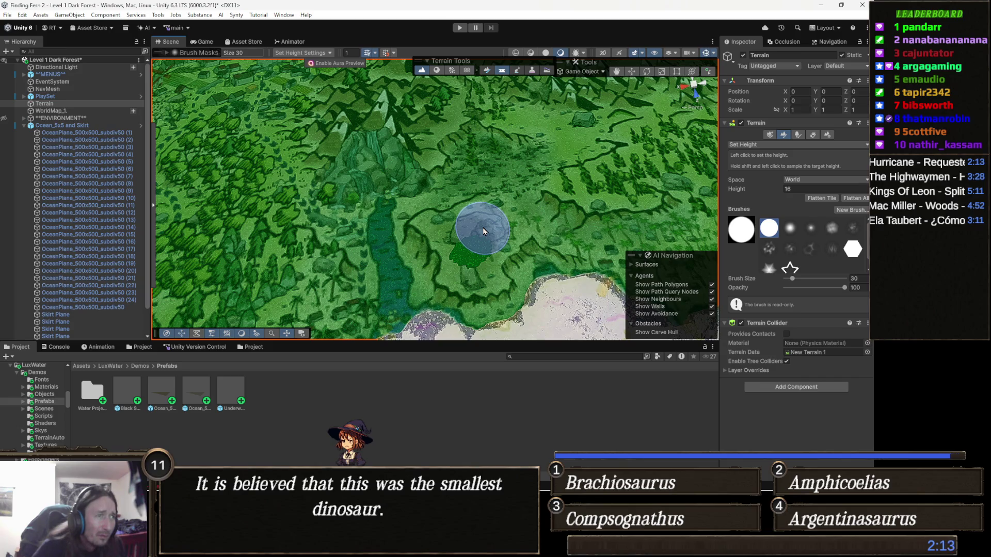
pyautogui.moveTo(483, 231); pyautogui.dragTo(496, 220)
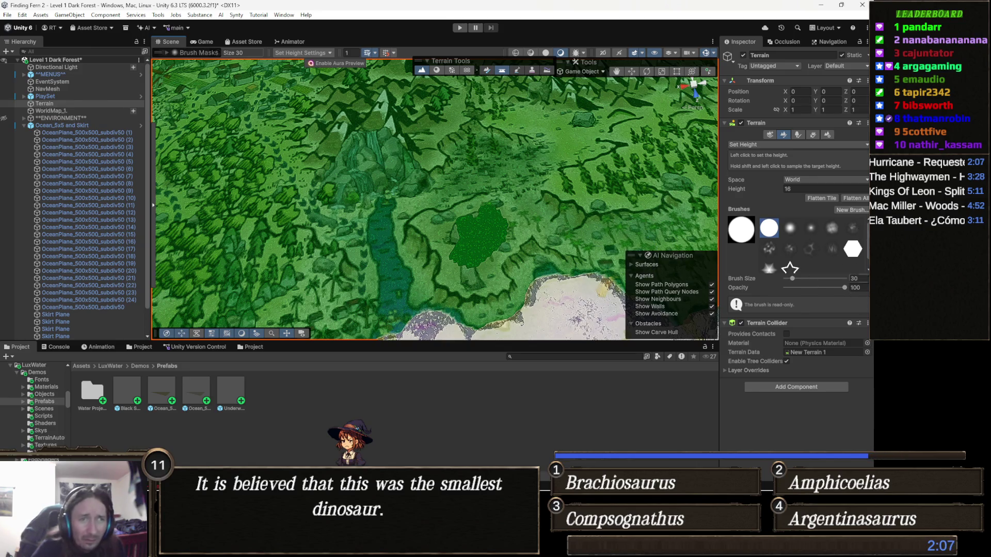
pyautogui.click(856, 278)
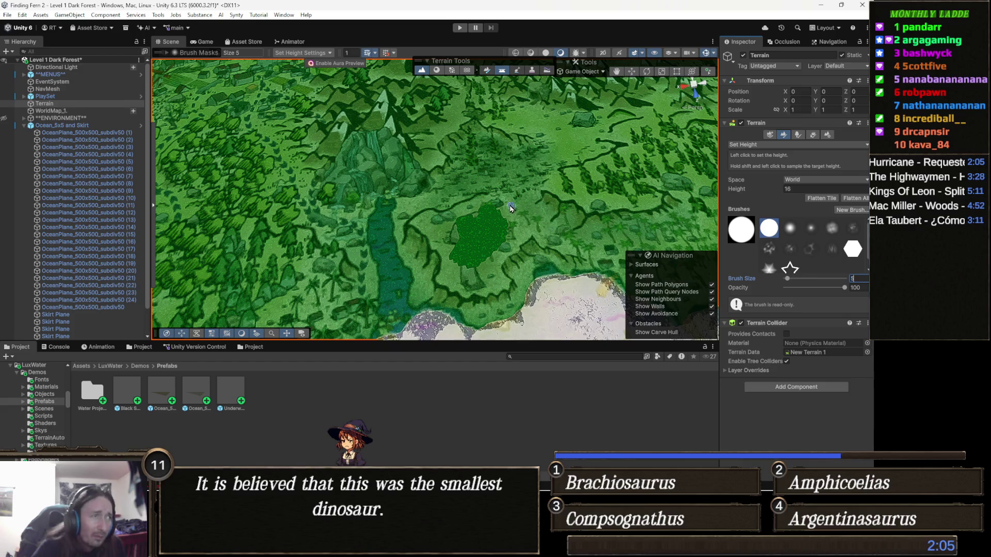
pyautogui.scroll(1, 513, 211)
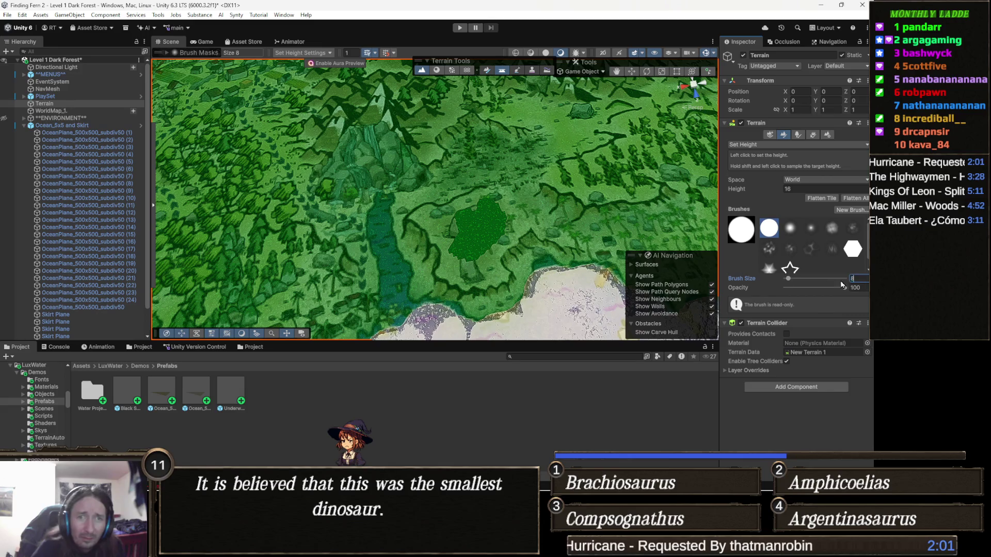
pyautogui.scroll(-1, 436, 150)
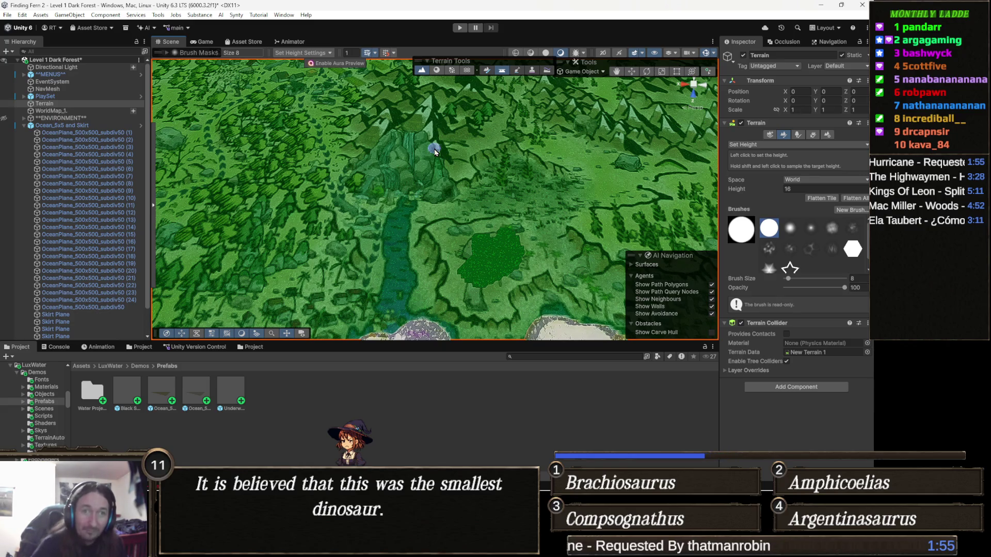
pyautogui.scroll(3, 491, 245)
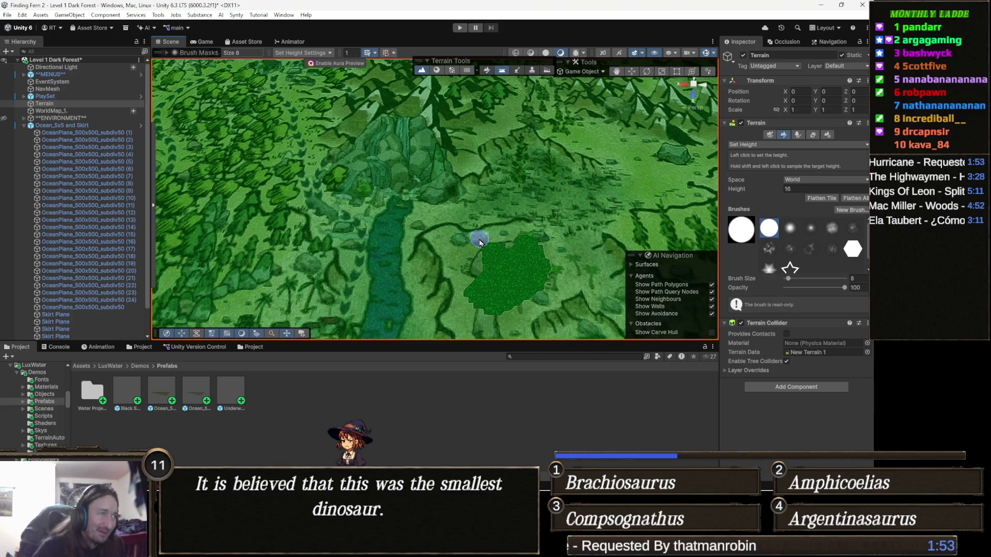
pyautogui.scroll(3, 465, 233)
pyautogui.scroll(2, 435, 224)
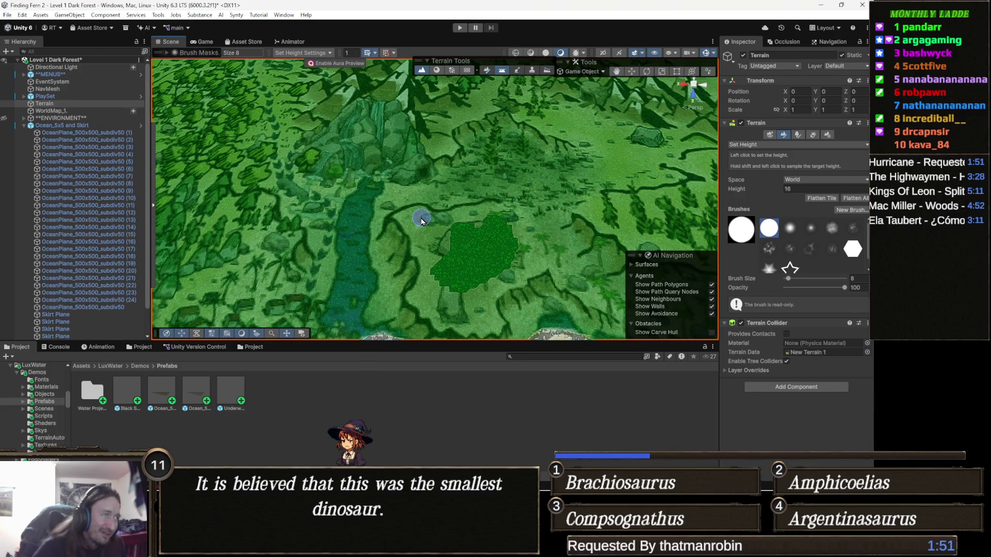
# - With the size-8 brush, grow the height-16 patch up and left into a rounder plateau
pyautogui.click(424, 214)
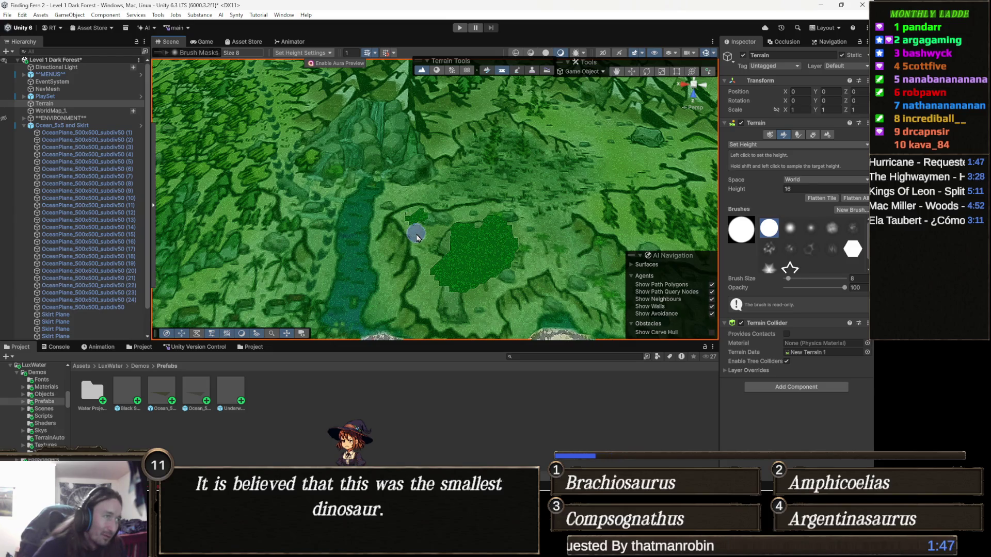
pyautogui.moveTo(414, 225); pyautogui.dragTo(435, 226)
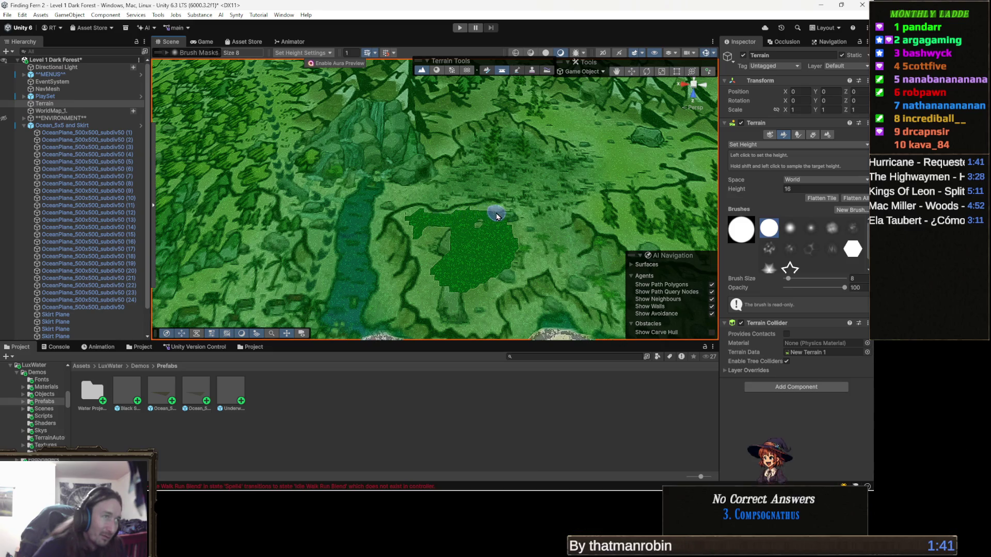
pyautogui.scroll(-4, 496, 213)
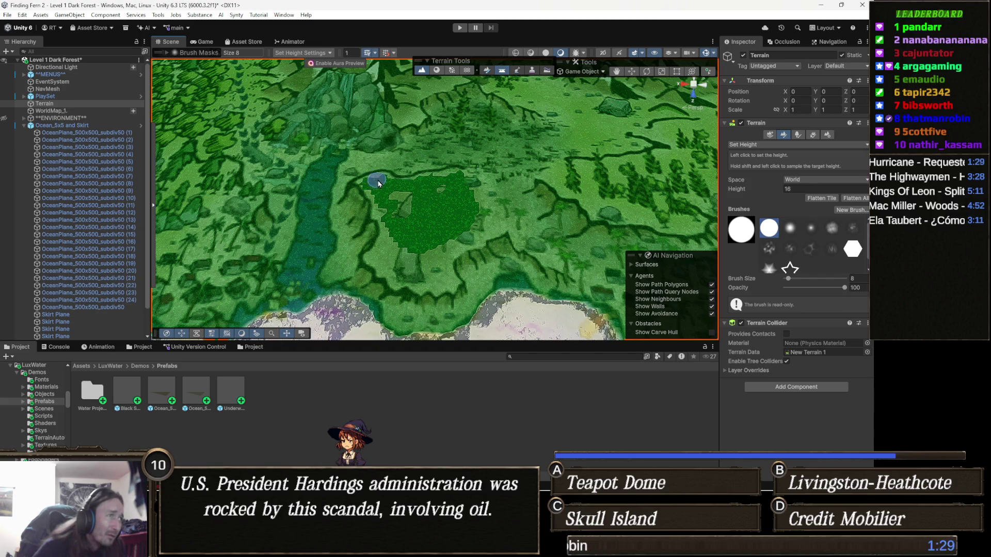
pyautogui.moveTo(366, 184); pyautogui.dragTo(384, 181)
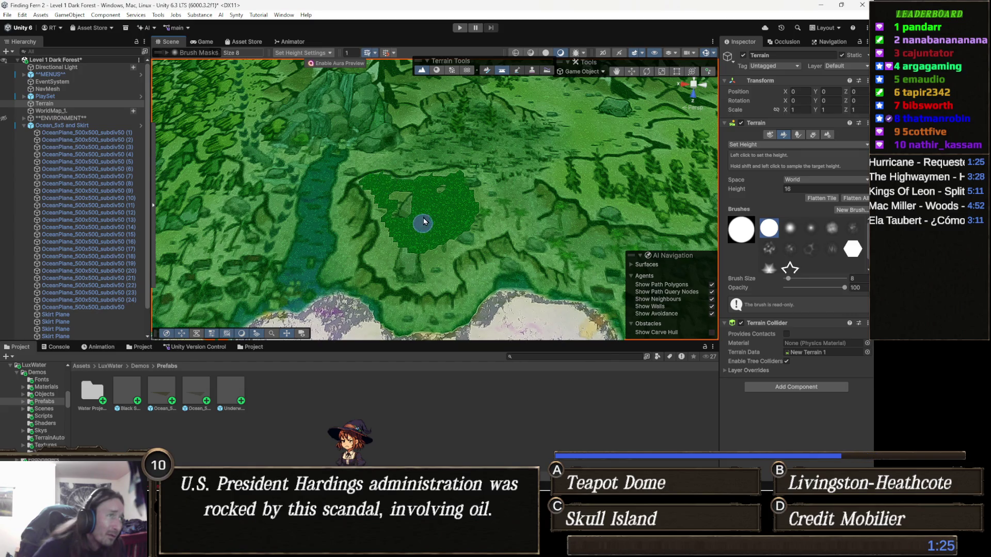
pyautogui.scroll(3, 389, 182)
pyautogui.moveTo(432, 161); pyautogui.dragTo(450, 162)
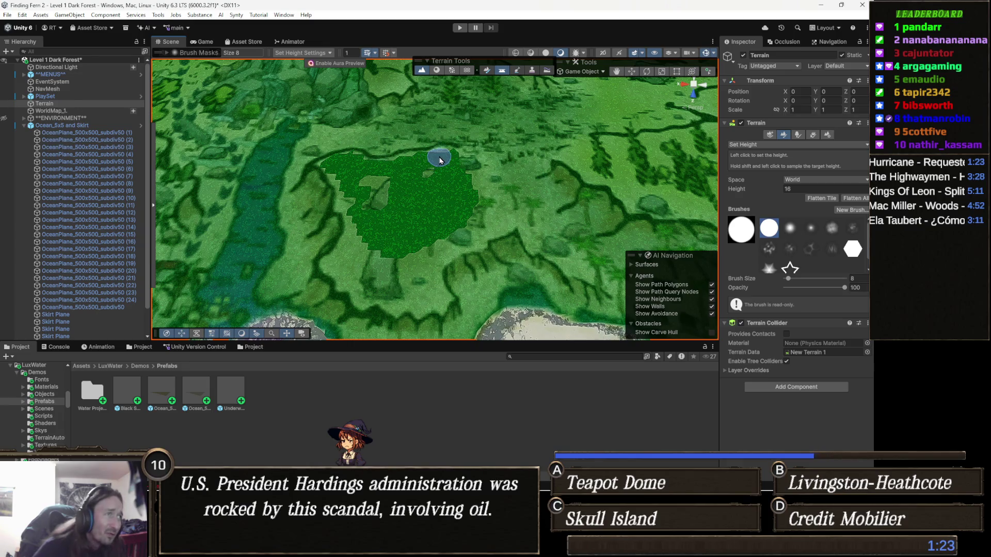
pyautogui.scroll(-3, 419, 202)
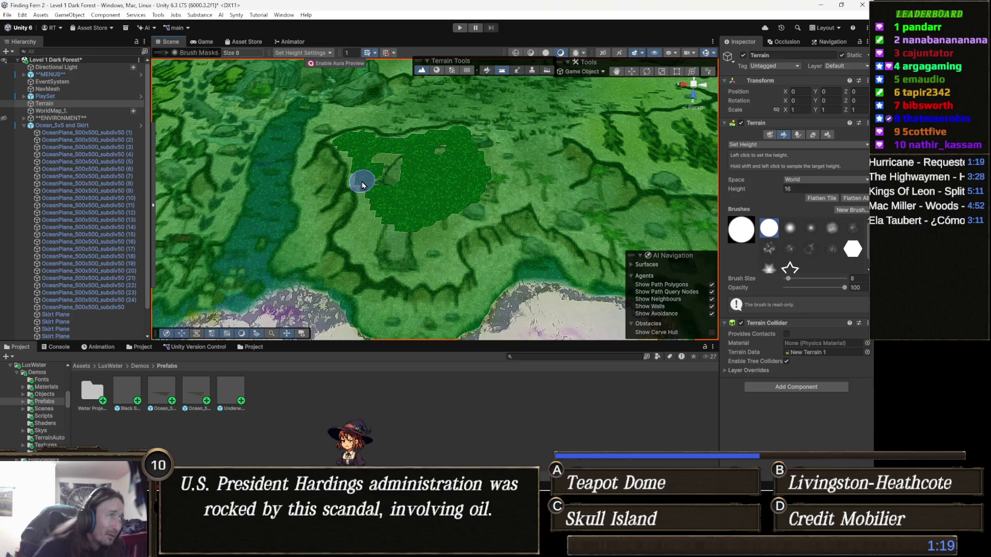
pyautogui.scroll(2, 362, 184)
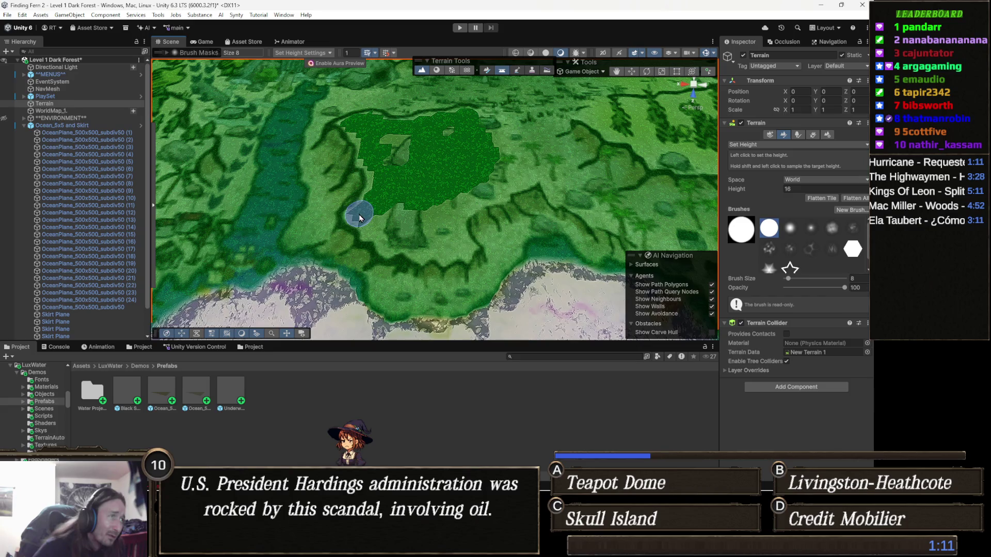
# - Extend the plateau down-left, then pan across the terrain until the village comes into view
pyautogui.moveTo(356, 220); pyautogui.dragTo(380, 225)
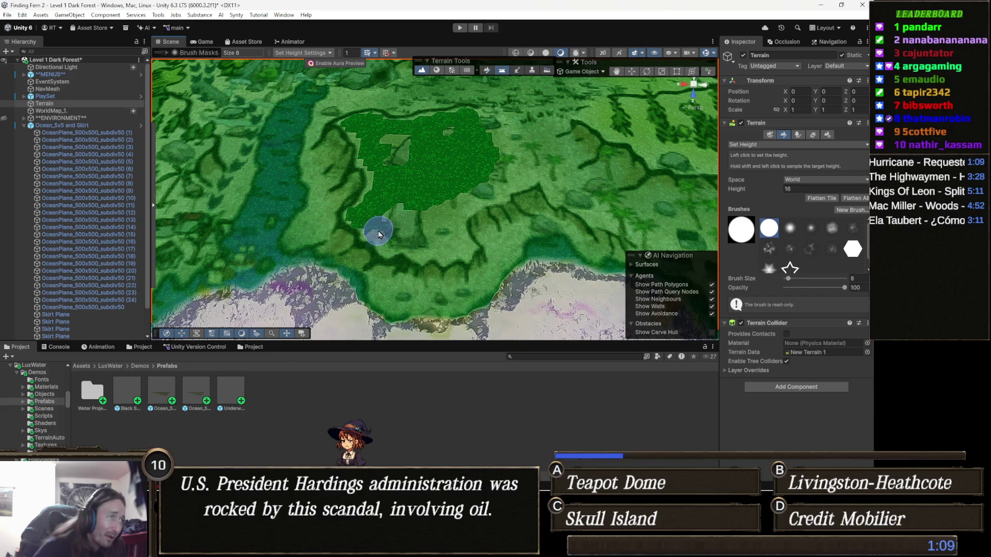
pyautogui.middleClick(379, 233)
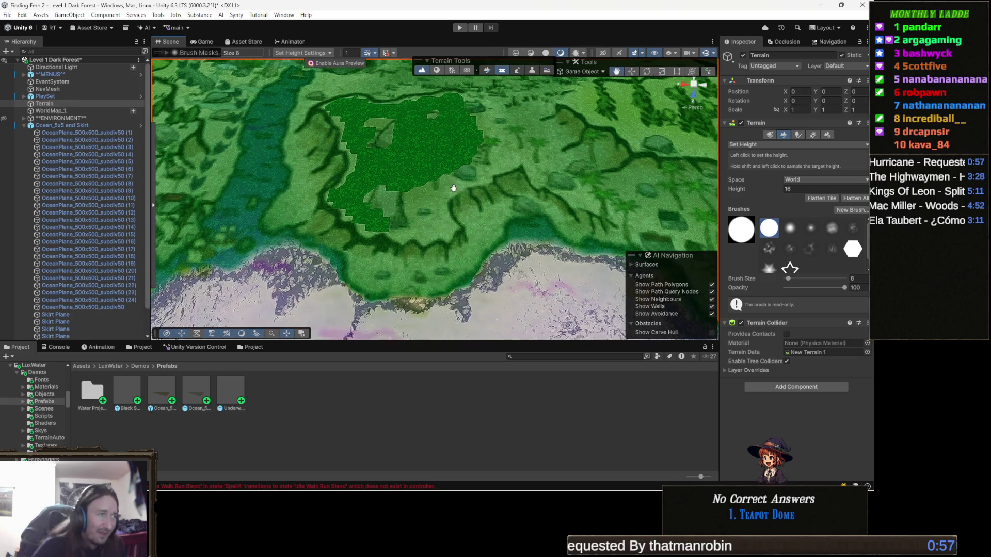
pyautogui.scroll(2, 415, 210)
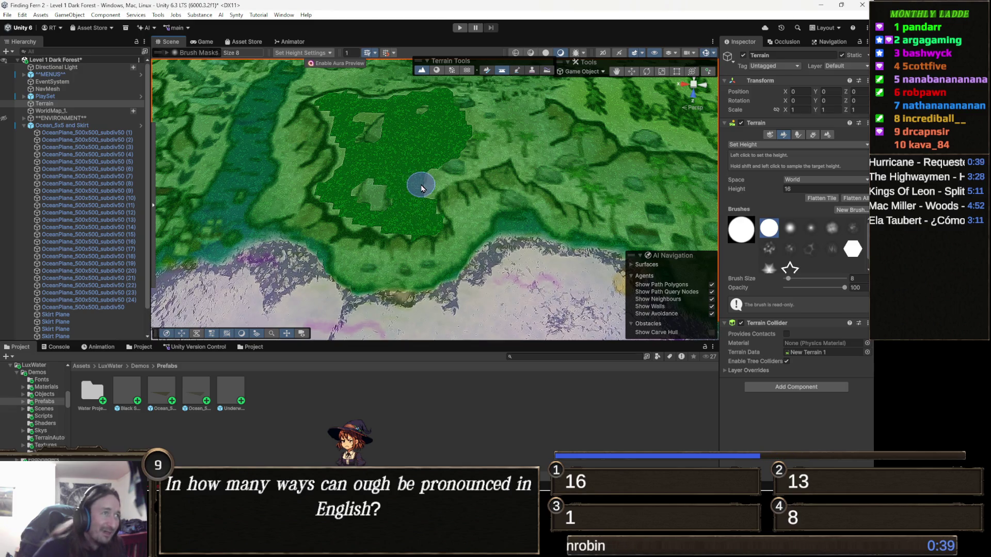
pyautogui.moveTo(484, 151); pyautogui.dragTo(377, 200)
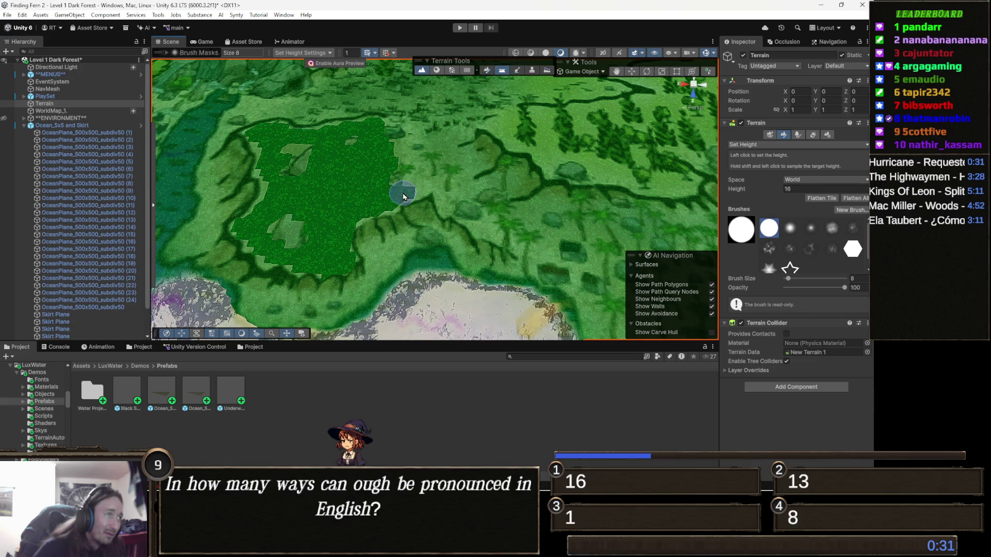
pyautogui.scroll(3, 455, 165)
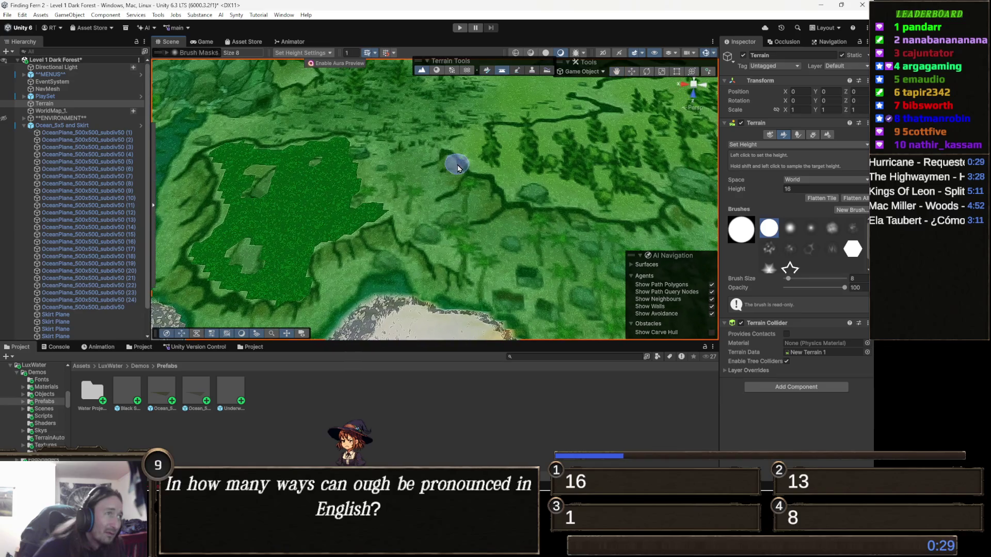
pyautogui.scroll(2, 434, 178)
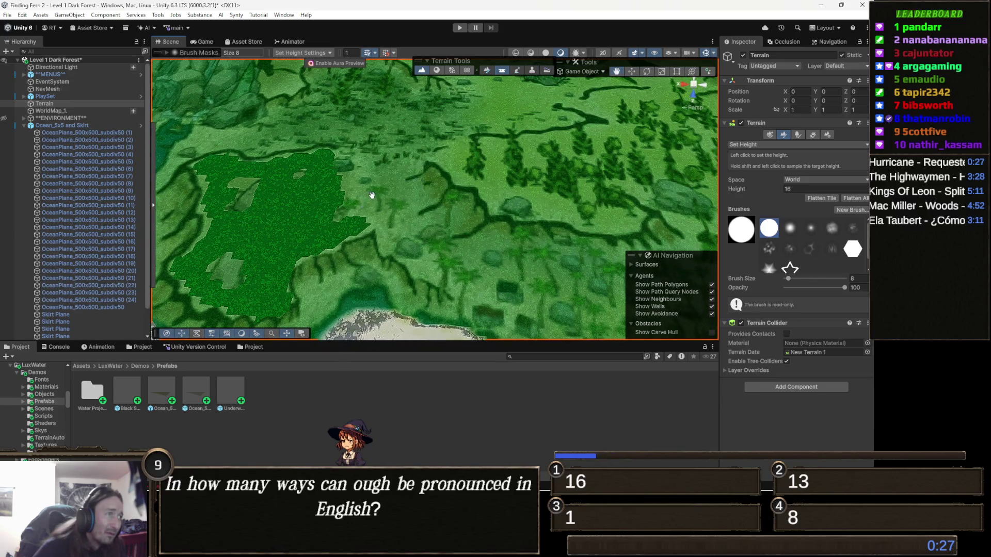
pyautogui.scroll(-1, 372, 200)
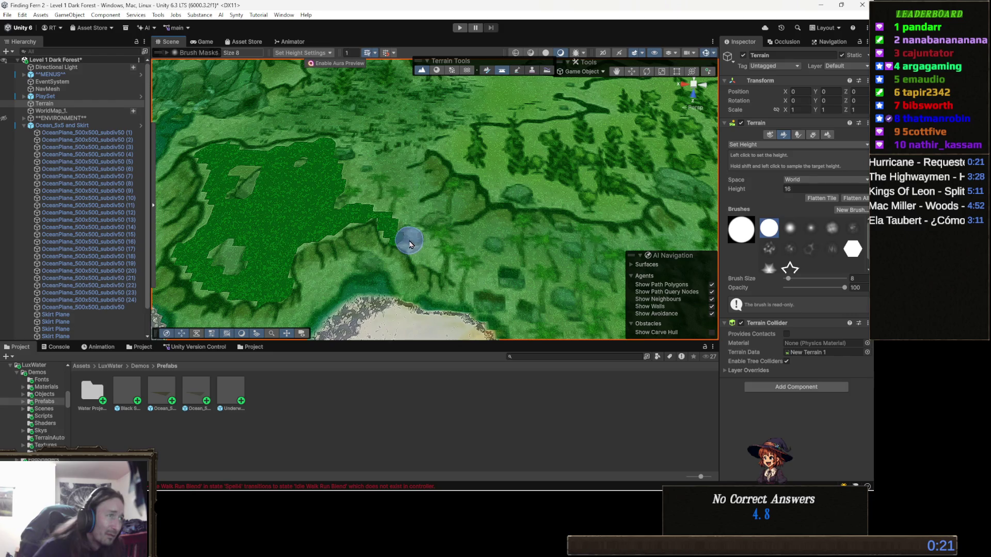
pyautogui.scroll(-1, 427, 256)
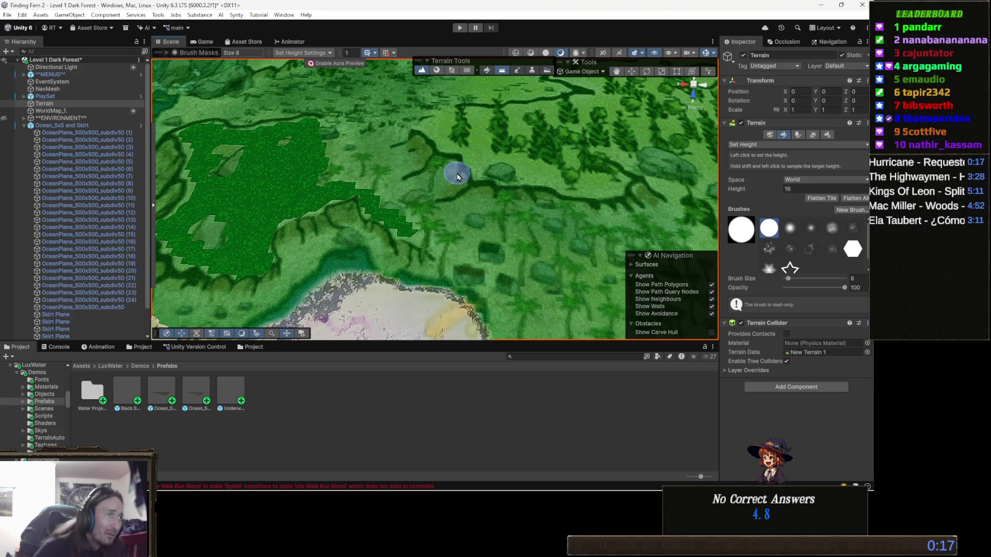
pyautogui.scroll(2, 401, 203)
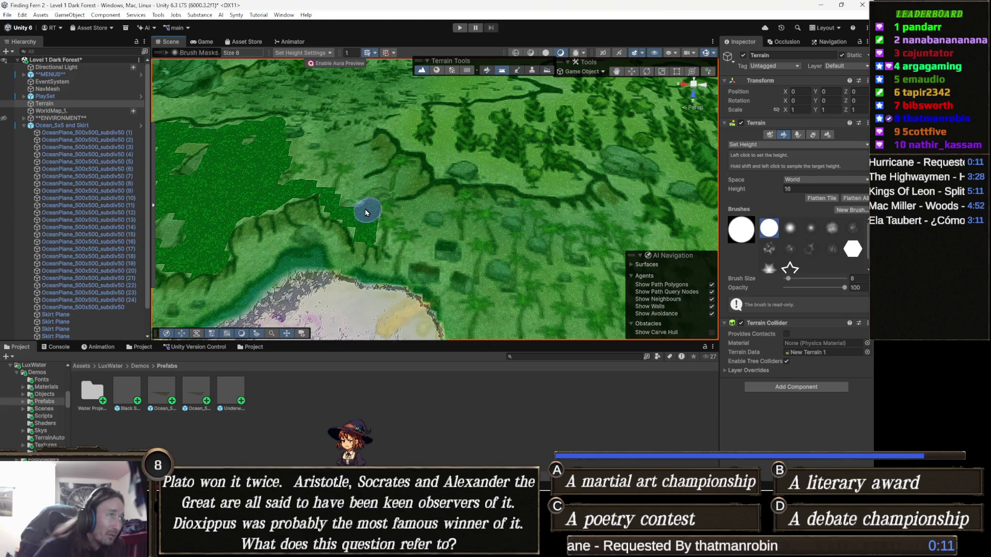
pyautogui.scroll(-2, 358, 197)
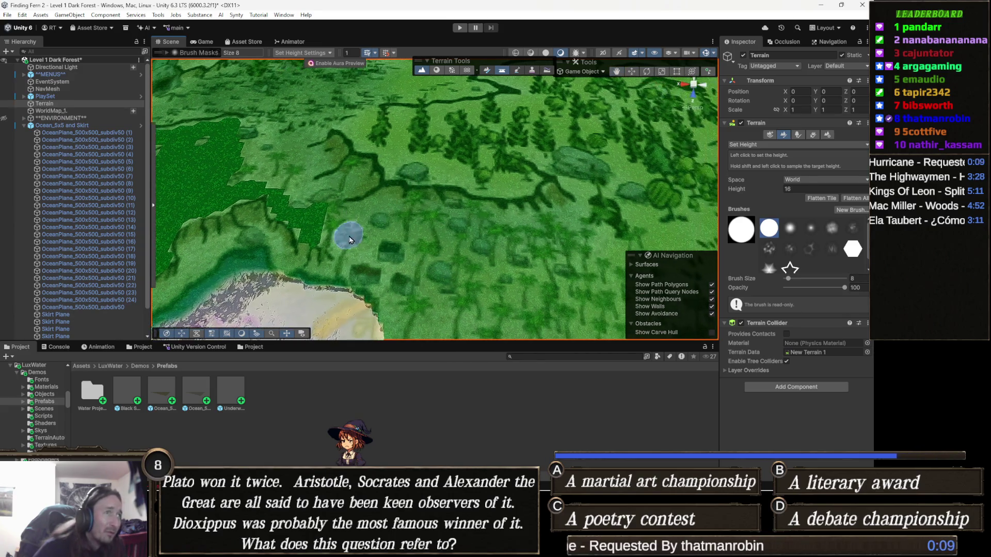
pyautogui.scroll(-2, 458, 256)
pyautogui.scroll(-2, 453, 237)
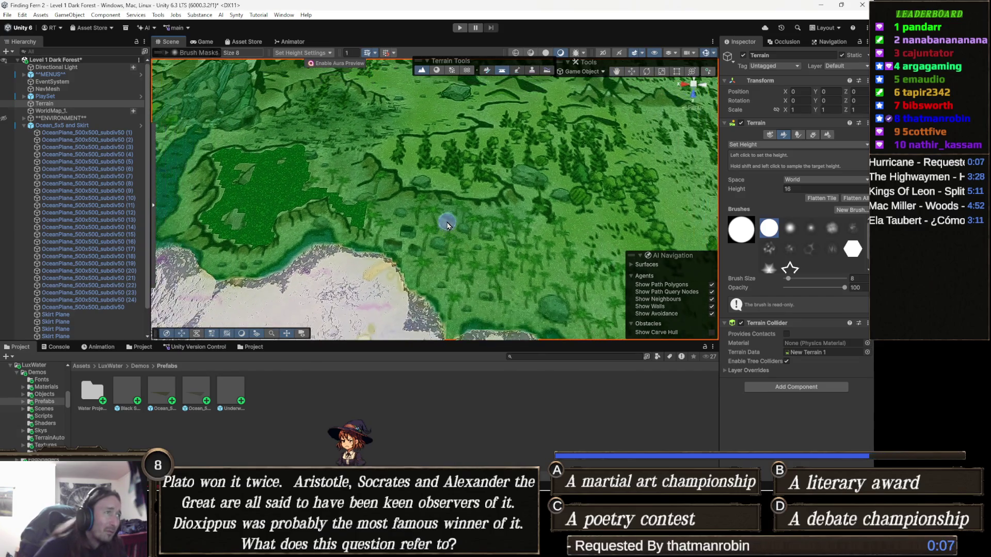
pyautogui.moveTo(442, 221); pyautogui.dragTo(496, 232)
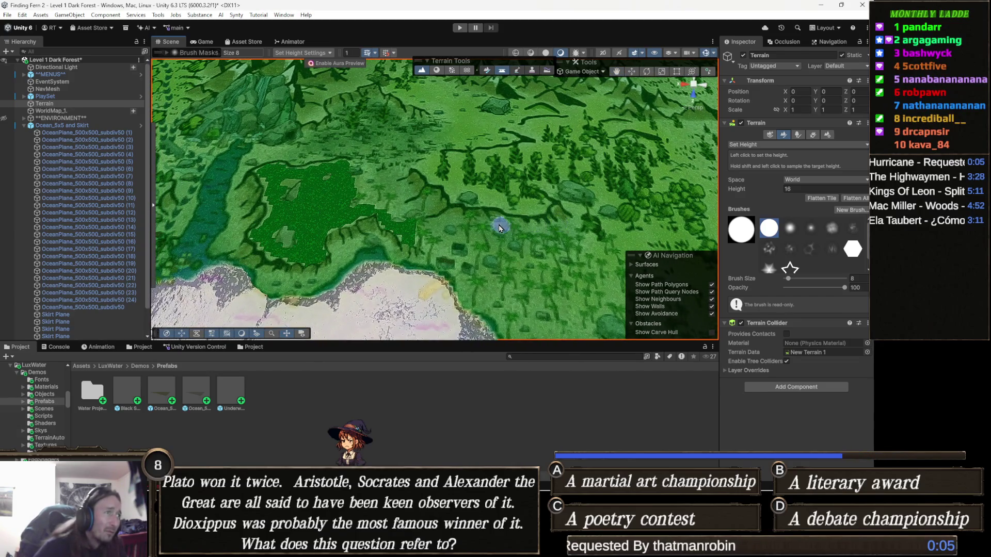
pyautogui.scroll(3, 395, 247)
pyautogui.moveTo(402, 216)
pyautogui.mouseDown()
pyautogui.moveTo(390, 152)
pyautogui.moveTo(372, 139)
pyautogui.mouseUp()
pyautogui.scroll(-2, 390, 181)
pyautogui.scroll(3, 390, 180)
pyautogui.moveTo(390, 181)
pyautogui.mouseDown()
pyautogui.moveTo(408, 182)
pyautogui.moveTo(419, 198)
pyautogui.mouseUp()
pyautogui.scroll(-2, 418, 199)
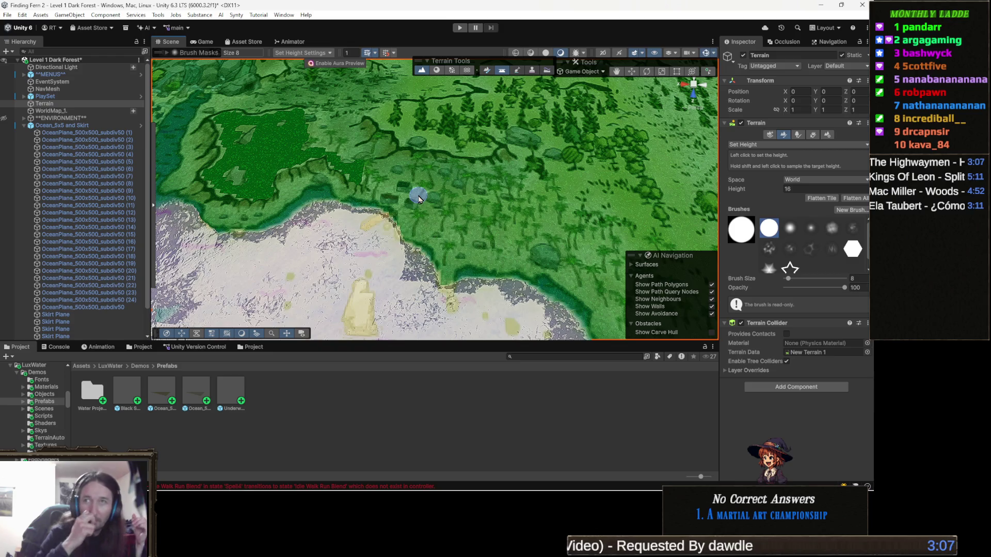
pyautogui.moveTo(465, 200)
pyautogui.mouseDown()
pyautogui.moveTo(485, 200)
pyautogui.moveTo(317, 208)
pyautogui.moveTo(294, 186)
pyautogui.mouseUp()
pyautogui.scroll(3, 348, 209)
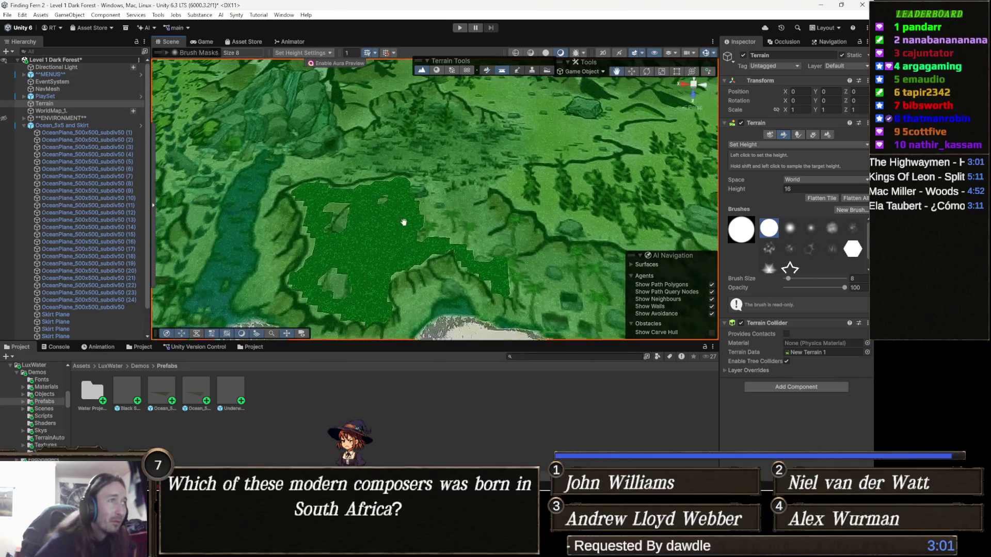
pyautogui.scroll(1, 454, 259)
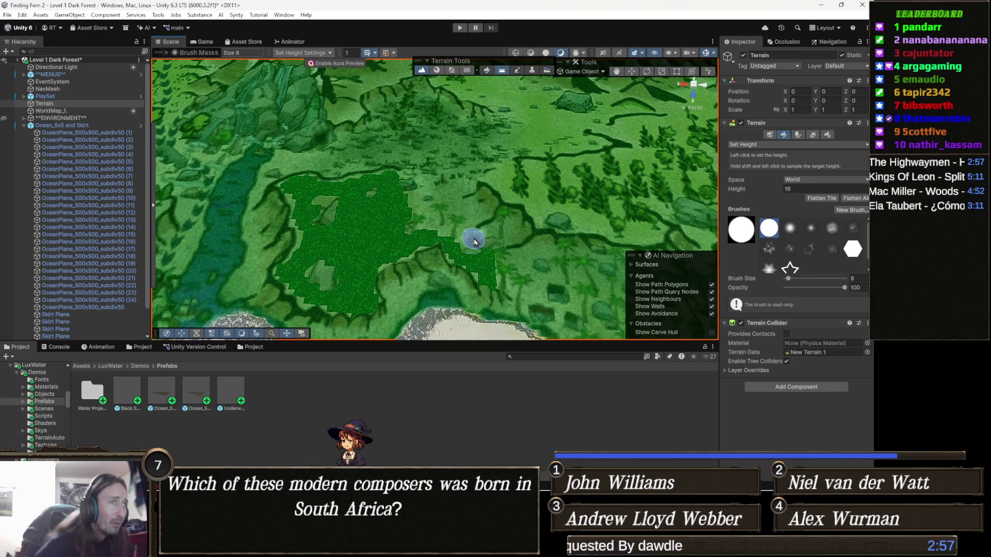
pyautogui.scroll(-2, 523, 288)
pyautogui.moveTo(462, 253)
pyautogui.mouseDown()
pyautogui.moveTo(376, 261)
pyautogui.moveTo(447, 257)
pyautogui.moveTo(556, 231)
pyautogui.mouseUp()
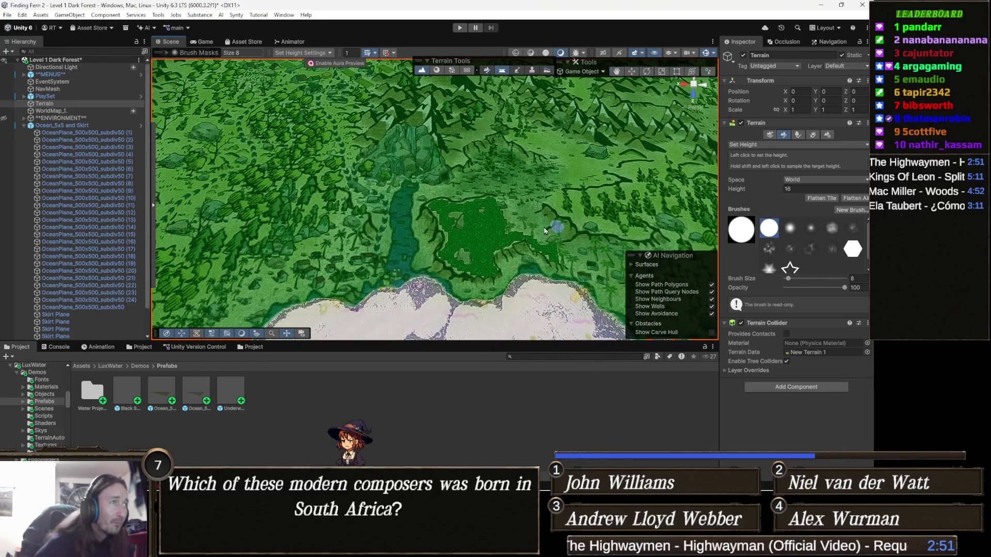
pyautogui.moveTo(489, 216); pyautogui.dragTo(472, 283)
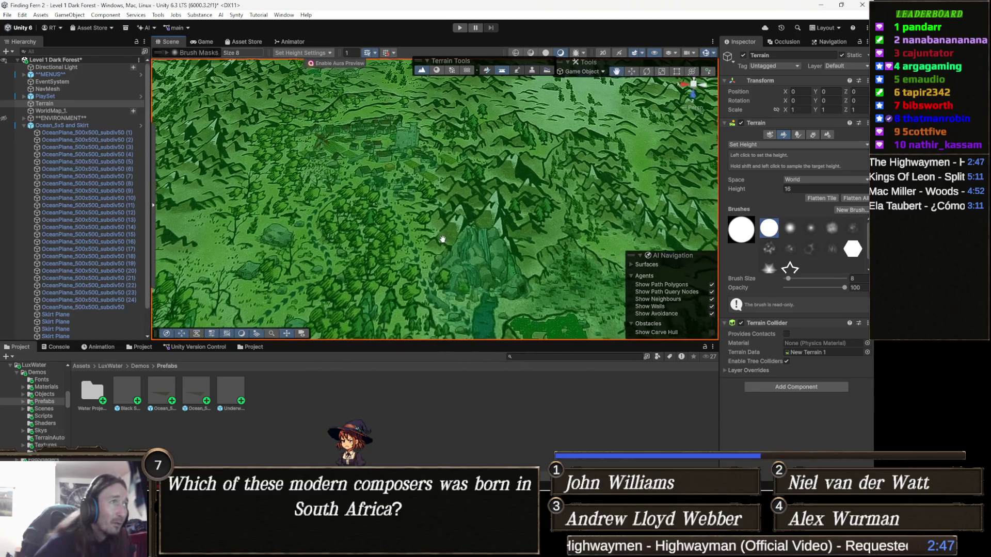
pyautogui.scroll(-3, 471, 283)
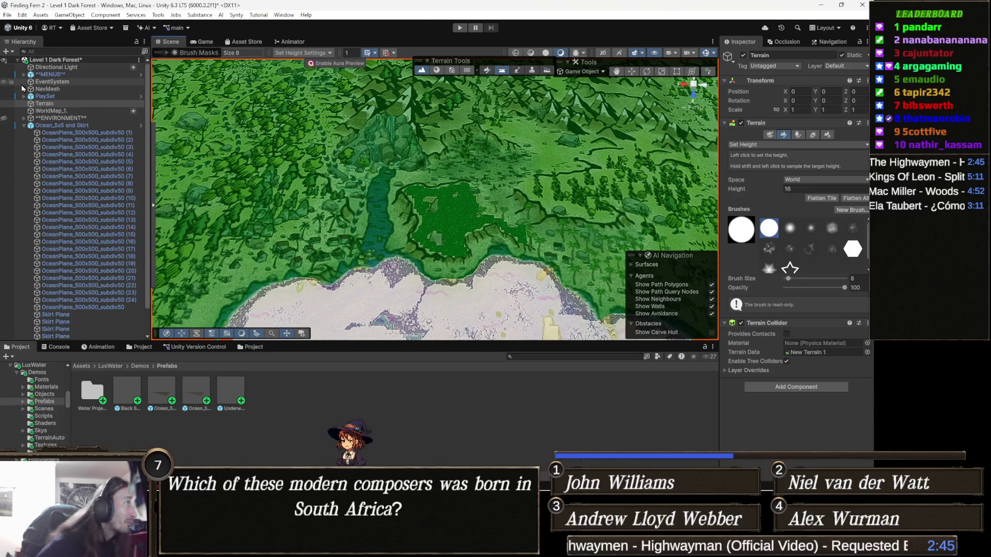
# - Toggle WorldMap_1 visibility in the Hierarchy and bring the view back over the forest terrain
pyautogui.click(3, 114)
pyautogui.moveTo(475, 232)
pyautogui.mouseDown()
pyautogui.moveTo(459, 266)
pyautogui.moveTo(448, 169)
pyautogui.moveTo(338, 205)
pyautogui.moveTo(383, 170)
pyautogui.moveTo(480, 169)
pyautogui.moveTo(446, 185)
pyautogui.moveTo(452, 159)
pyautogui.moveTo(451, 211)
pyautogui.mouseUp()
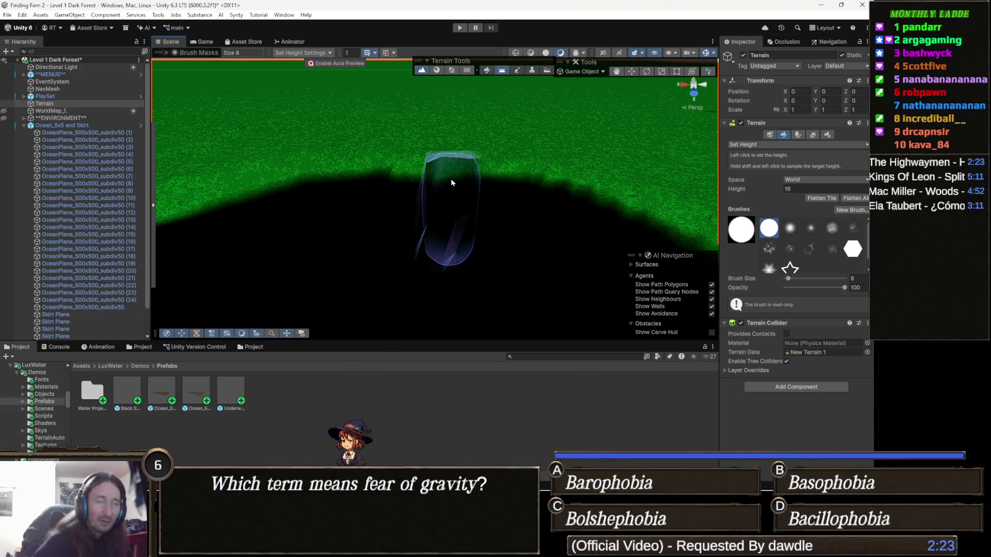
pyautogui.click(4, 111)
pyautogui.moveTo(410, 202)
pyautogui.mouseDown()
pyautogui.moveTo(435, 176)
pyautogui.moveTo(419, 209)
pyautogui.mouseUp()
pyautogui.scroll(3, 420, 179)
pyautogui.scroll(2, 420, 180)
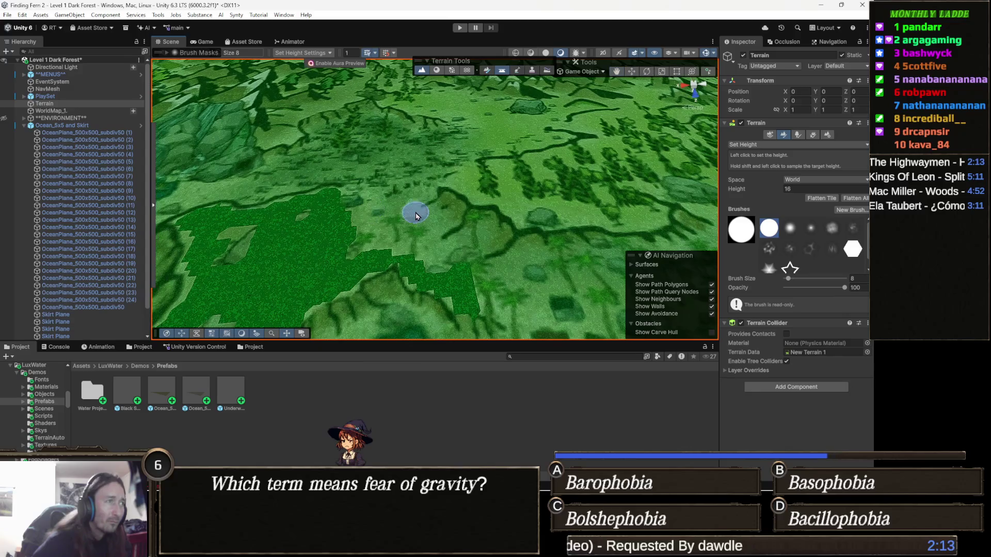
pyautogui.scroll(-3, 417, 217)
# - Navigate the Scene view to the green plateau's edge on the hillside
pyautogui.moveTo(417, 217)
pyautogui.mouseDown()
pyautogui.moveTo(379, 251)
pyautogui.moveTo(290, 295)
pyautogui.mouseUp()
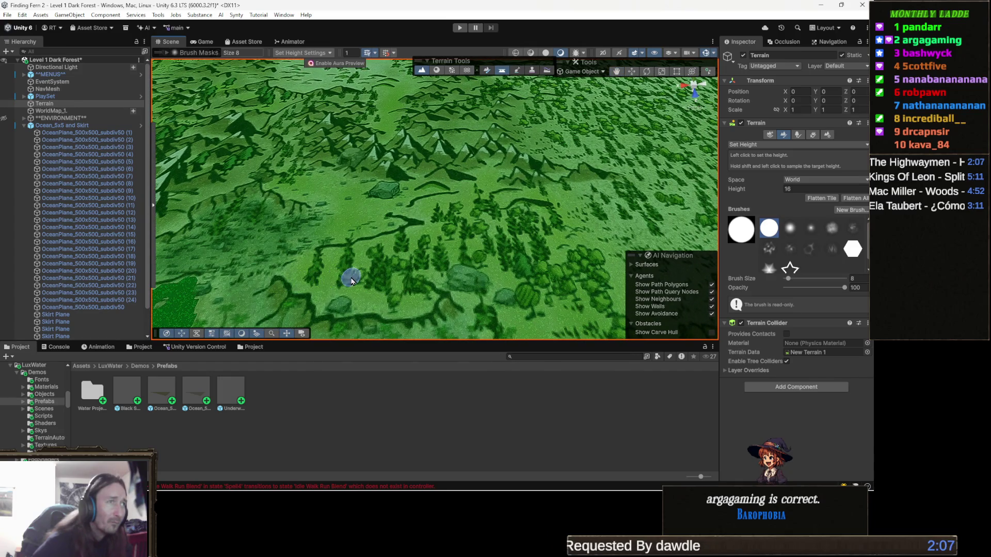
pyautogui.moveTo(342, 279); pyautogui.dragTo(469, 241)
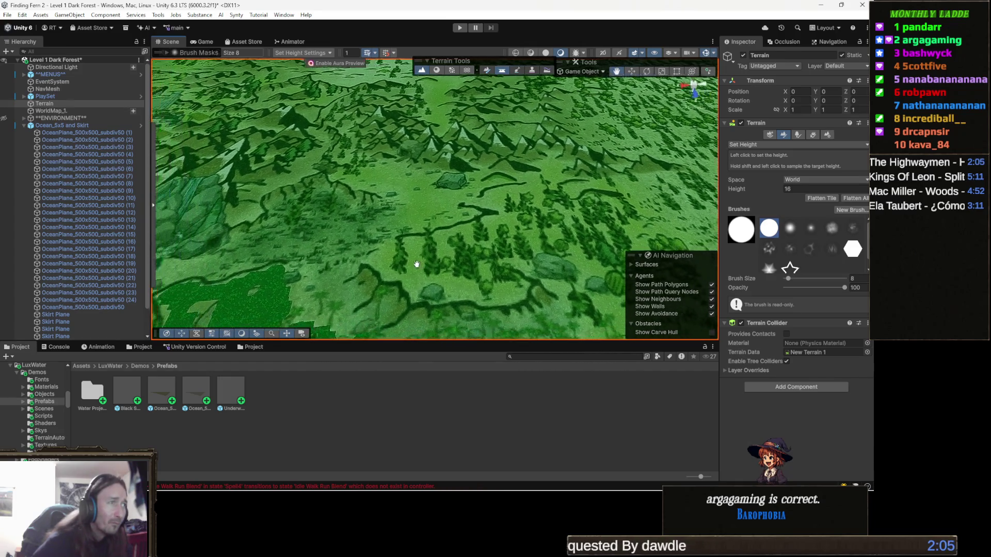
pyautogui.scroll(-5, 468, 233)
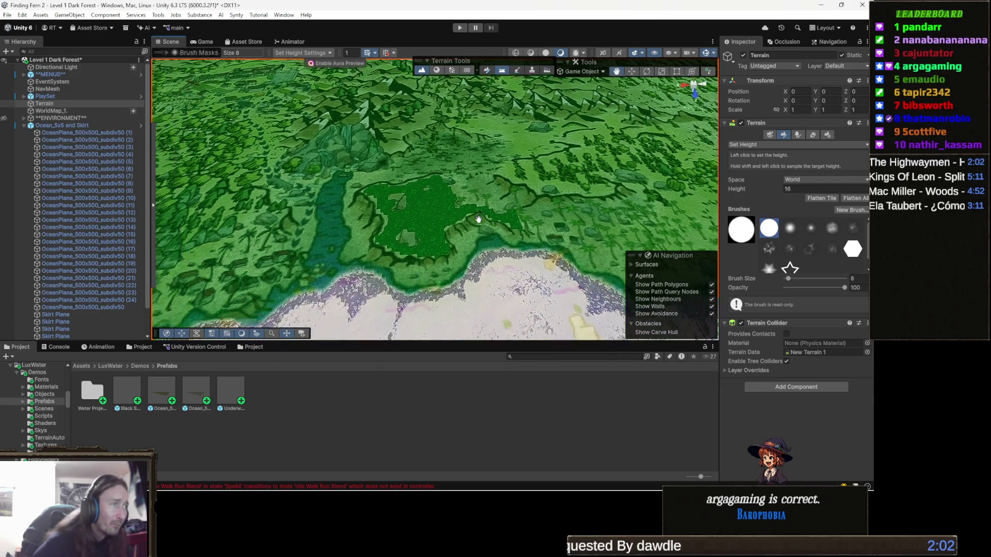
pyautogui.scroll(5, 472, 232)
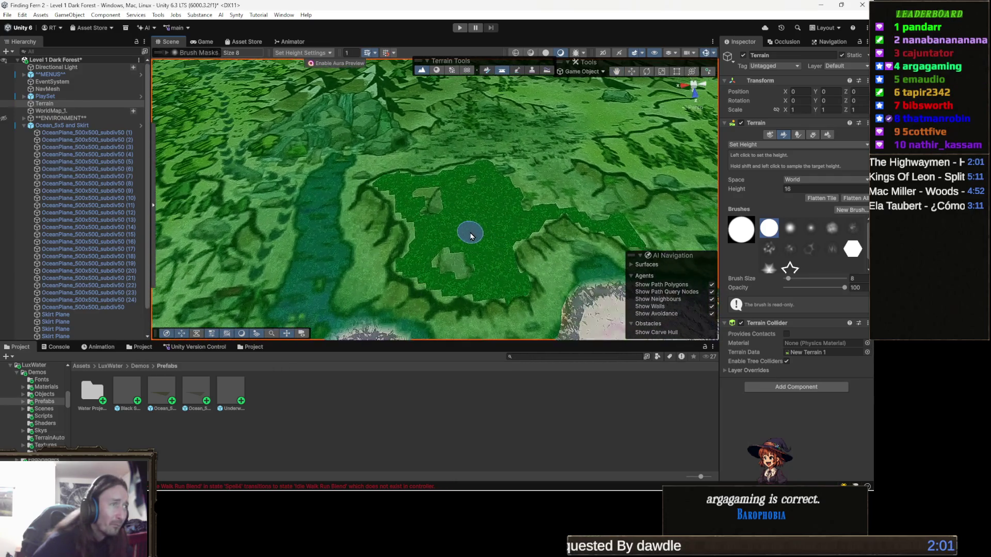
pyautogui.moveTo(476, 252)
pyautogui.mouseDown()
pyautogui.moveTo(527, 203)
pyautogui.moveTo(508, 229)
pyautogui.mouseUp()
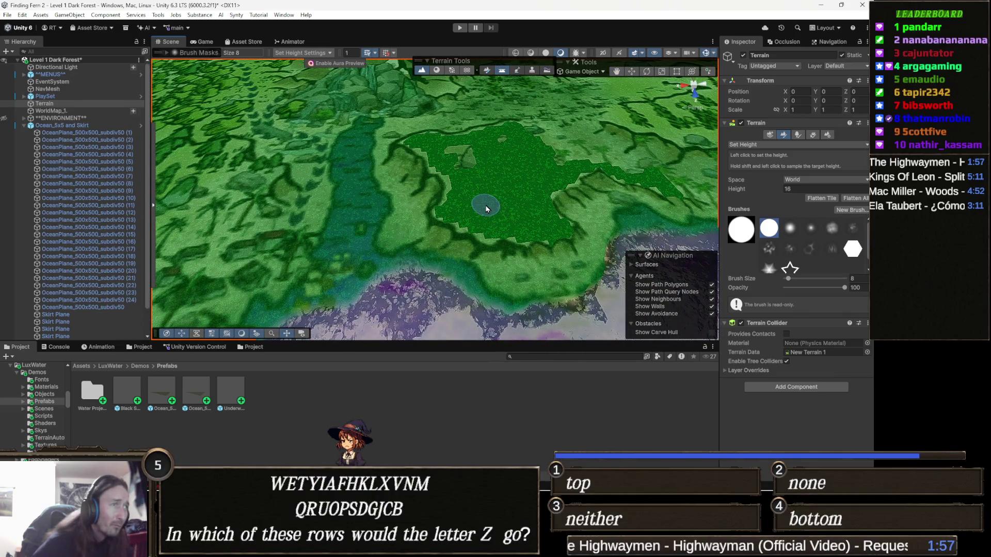
pyautogui.scroll(-5, 543, 205)
pyautogui.moveTo(558, 224)
pyautogui.mouseDown()
pyautogui.moveTo(525, 258)
pyautogui.moveTo(502, 242)
pyautogui.mouseUp()
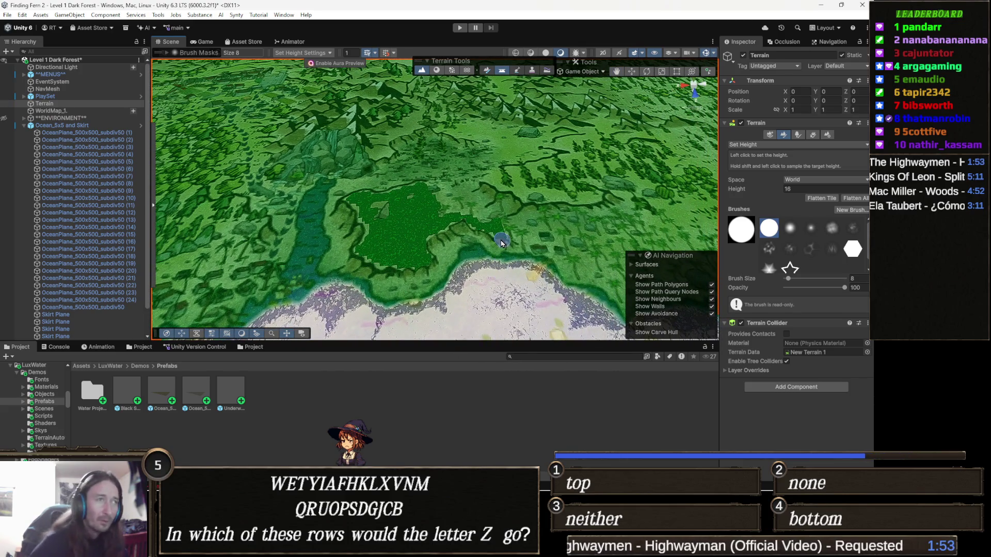
pyautogui.scroll(5, 480, 221)
pyautogui.moveTo(480, 221); pyautogui.dragTo(435, 229)
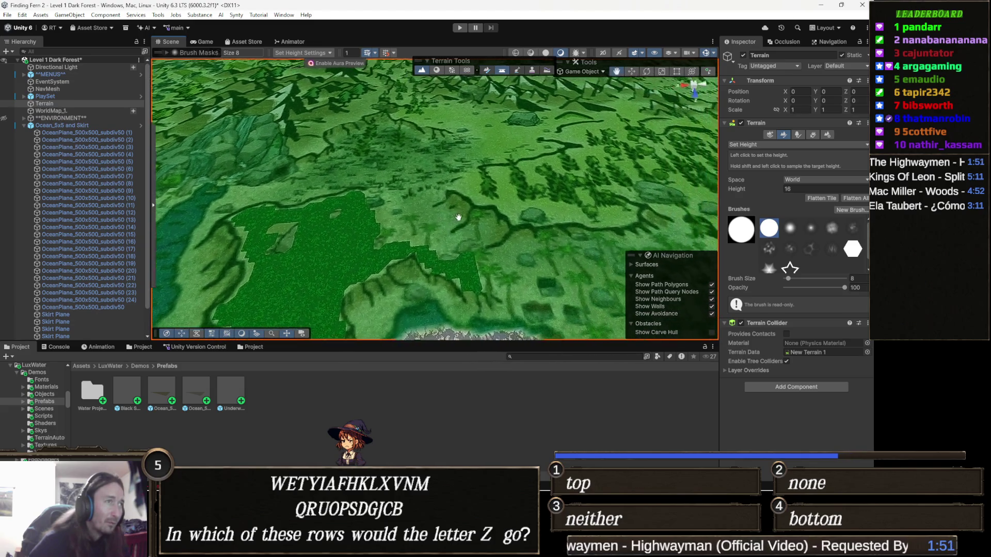
pyautogui.scroll(4, 458, 219)
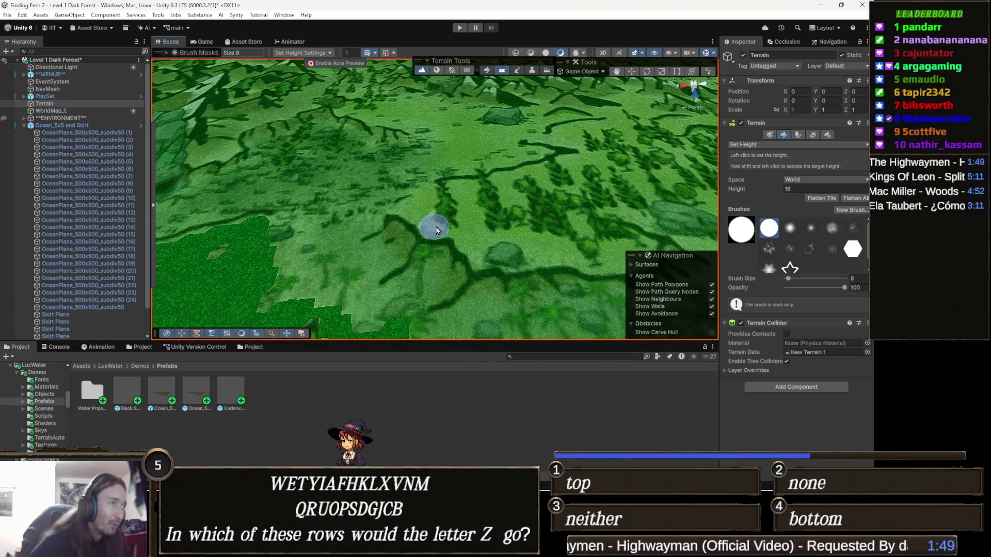
pyautogui.moveTo(333, 233); pyautogui.dragTo(364, 240)
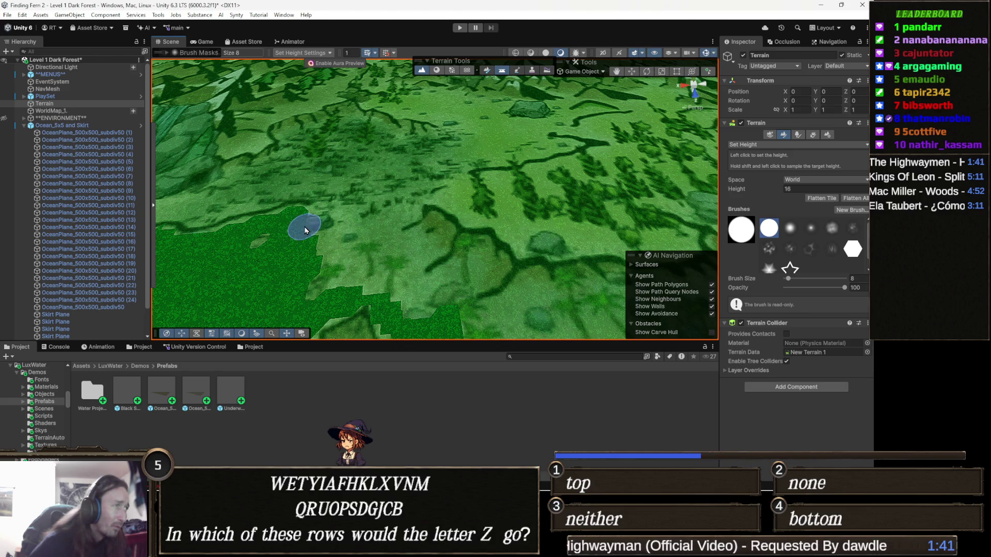
# - Paint height-16 Set Height strokes around the existing patches, filling notches and growing the flat area
pyautogui.moveTo(308, 224); pyautogui.dragTo(412, 208)
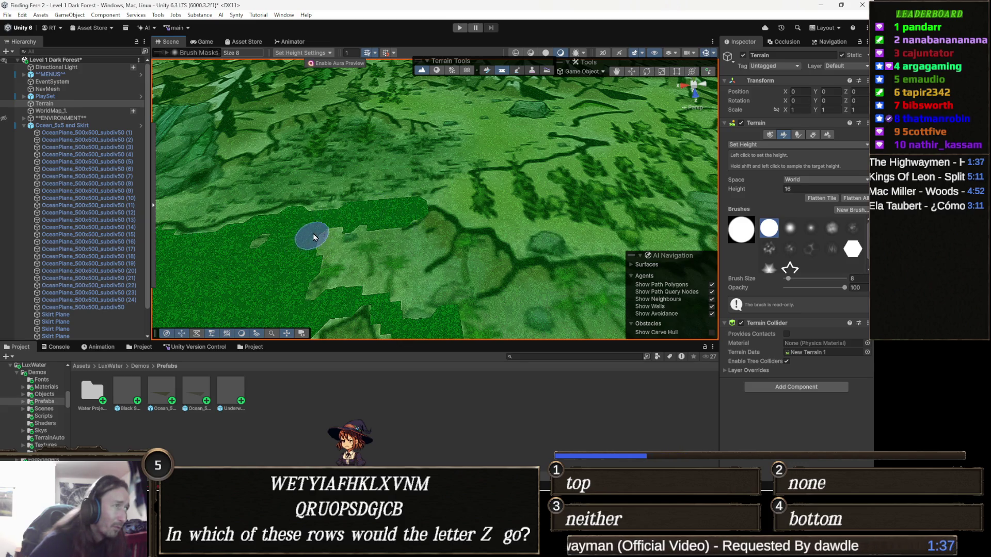
pyautogui.moveTo(353, 239)
pyautogui.mouseDown()
pyautogui.moveTo(425, 257)
pyautogui.moveTo(372, 280)
pyautogui.mouseUp()
pyautogui.scroll(-2, 372, 271)
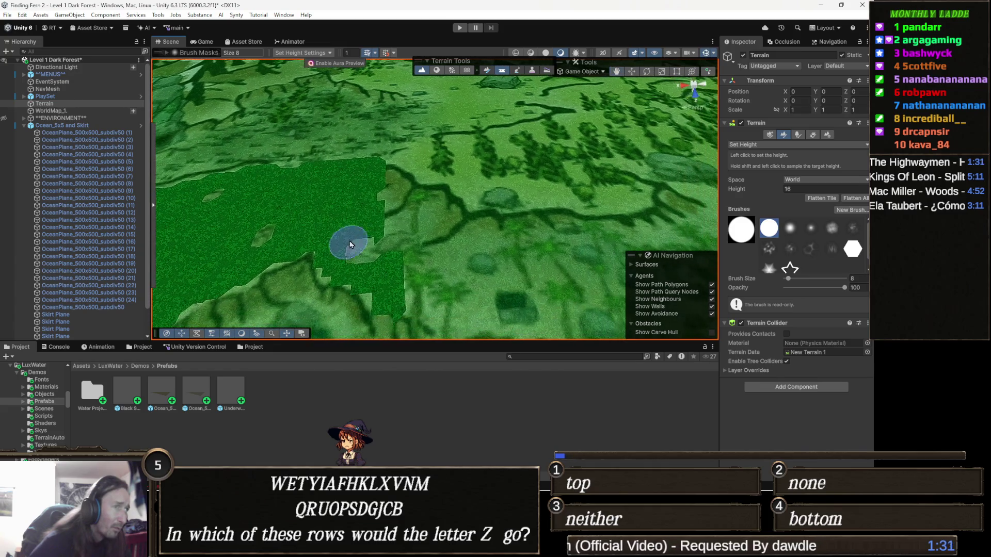
pyautogui.moveTo(351, 247); pyautogui.dragTo(388, 233)
pyautogui.moveTo(290, 225); pyautogui.dragTo(260, 236)
pyautogui.moveTo(397, 232)
pyautogui.mouseDown()
pyautogui.moveTo(403, 221)
pyautogui.moveTo(445, 225)
pyautogui.moveTo(364, 256)
pyautogui.mouseUp()
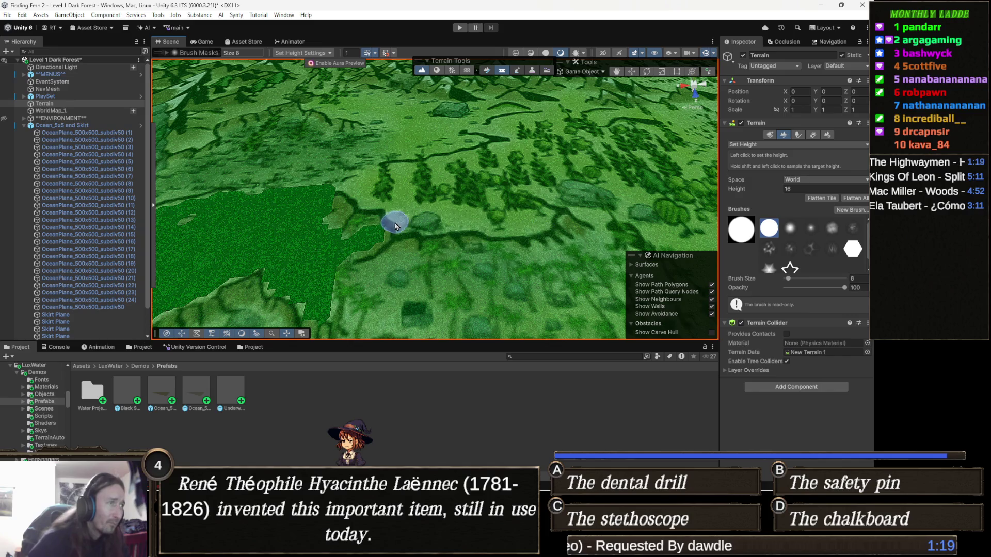
pyautogui.moveTo(356, 242); pyautogui.dragTo(341, 218)
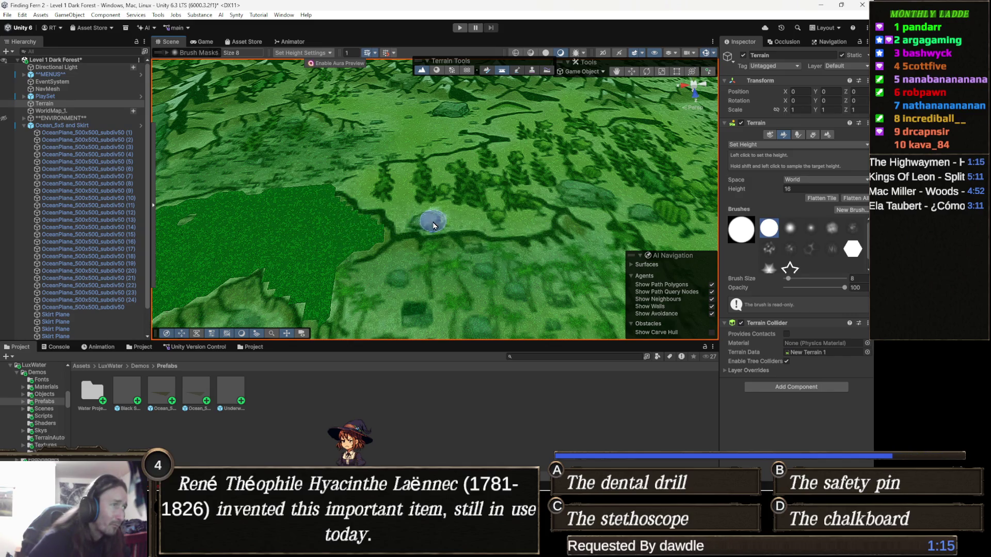
pyautogui.moveTo(364, 251); pyautogui.dragTo(353, 260)
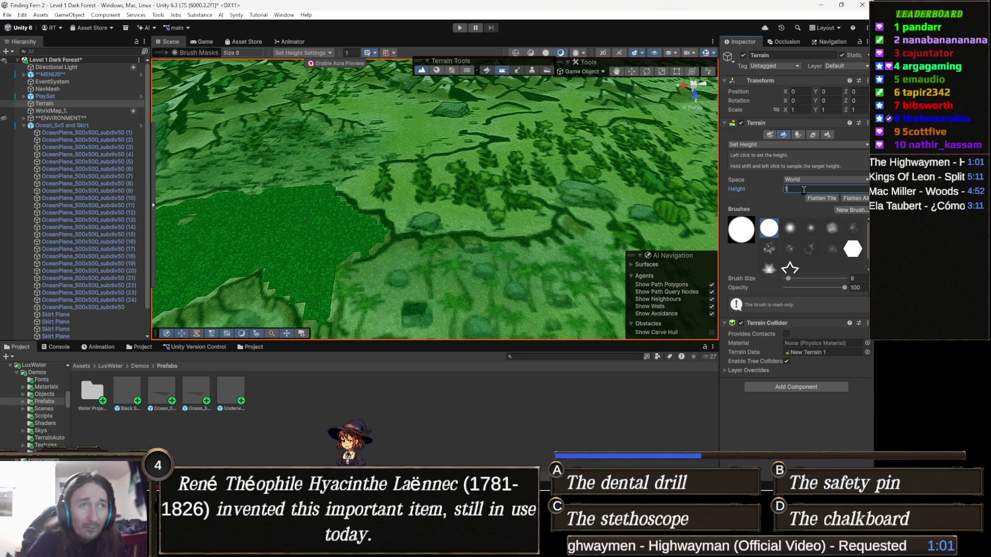
pyautogui.write('8')
# - Confirm target height 18 and flatten a strip of hillside rightward and upward beside the patch
pyautogui.press('Return')
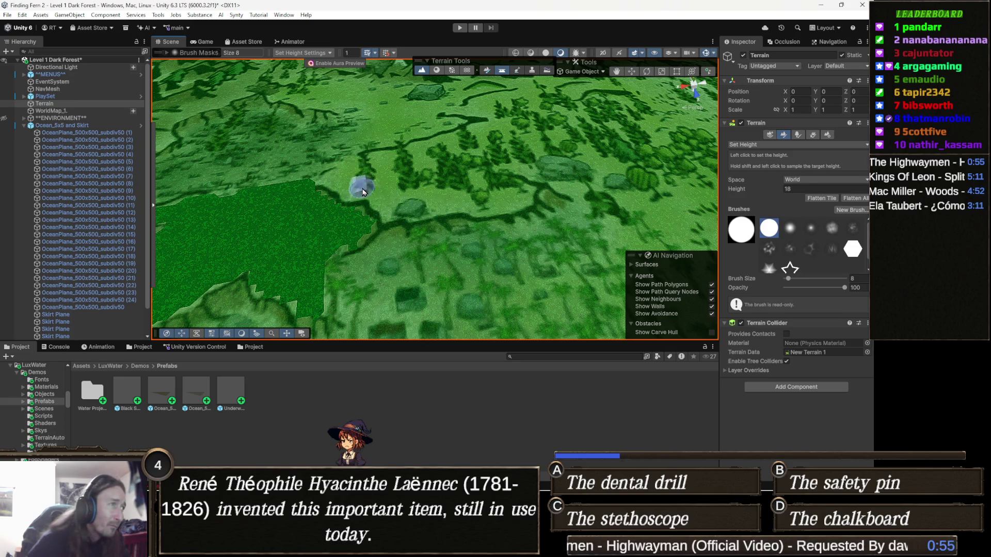
pyautogui.moveTo(326, 185); pyautogui.dragTo(392, 207)
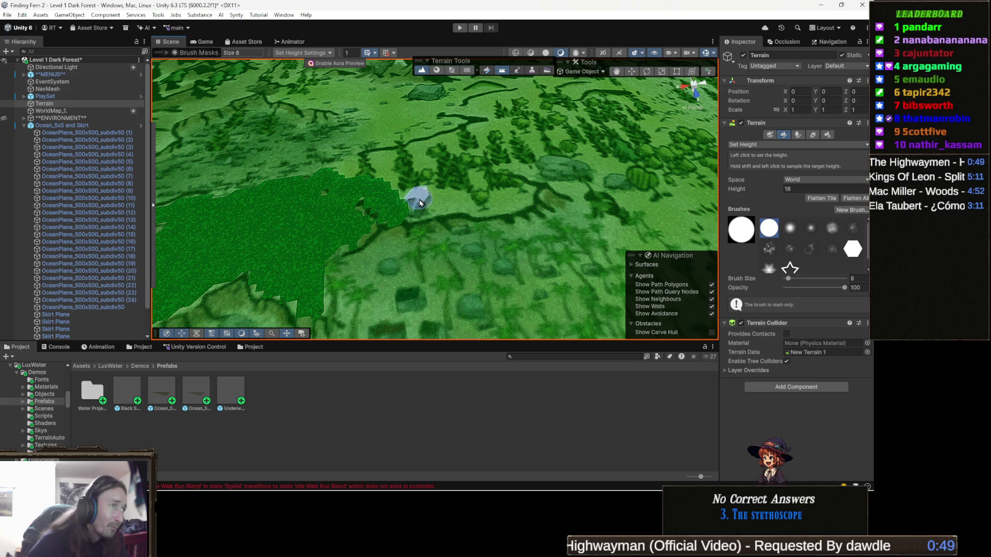
pyautogui.moveTo(422, 212); pyautogui.dragTo(525, 195)
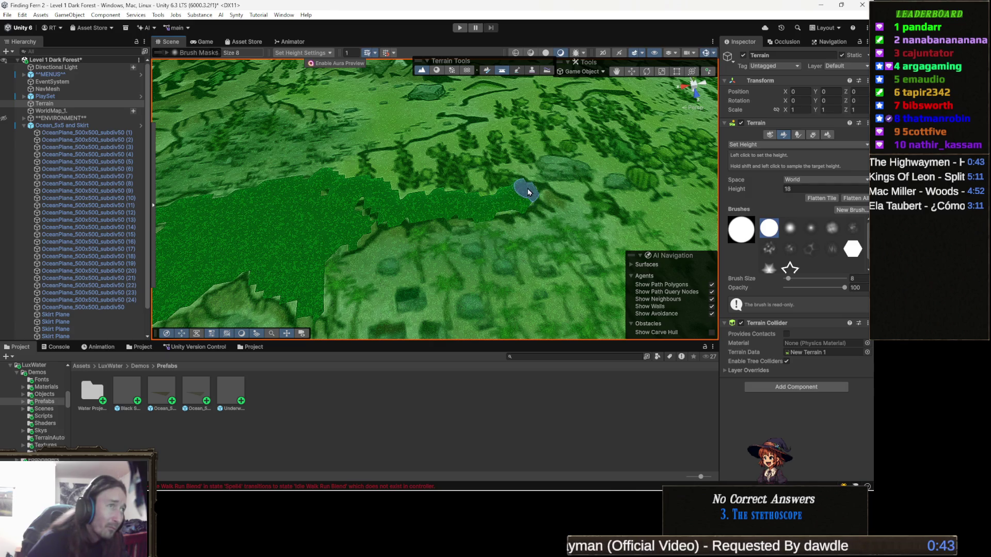
pyautogui.moveTo(527, 190); pyautogui.dragTo(476, 191)
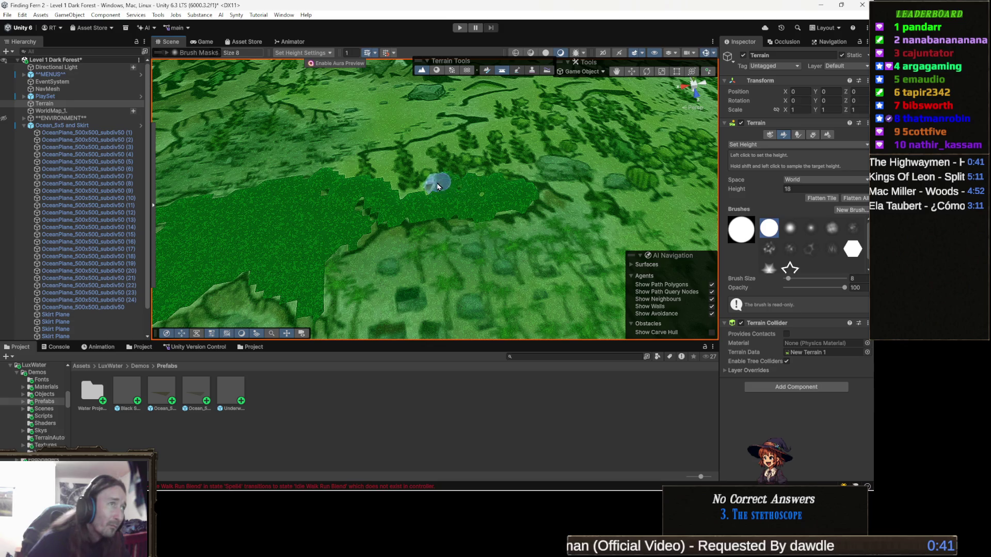
pyautogui.moveTo(438, 174)
pyautogui.mouseDown()
pyautogui.moveTo(391, 178)
pyautogui.moveTo(417, 158)
pyautogui.mouseUp()
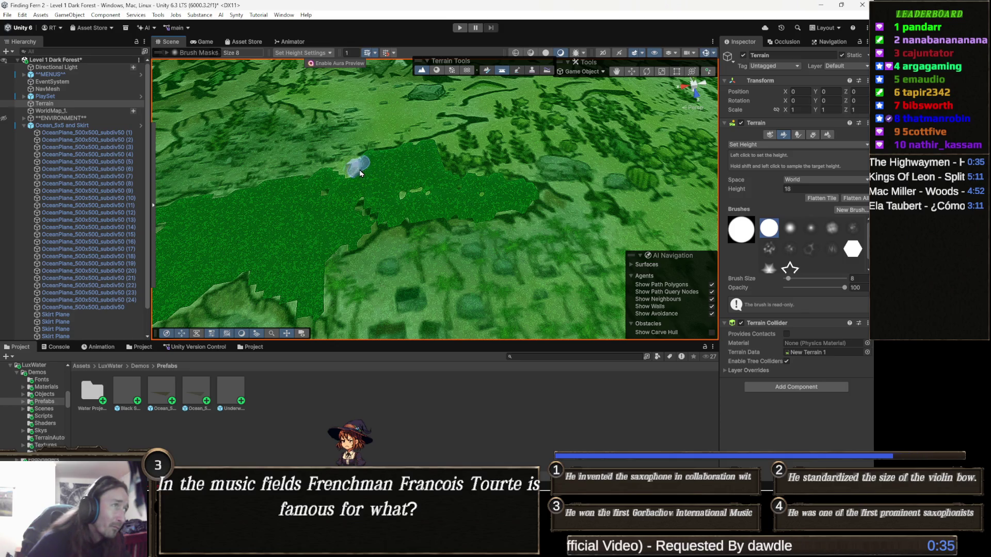
pyautogui.scroll(-2, 364, 171)
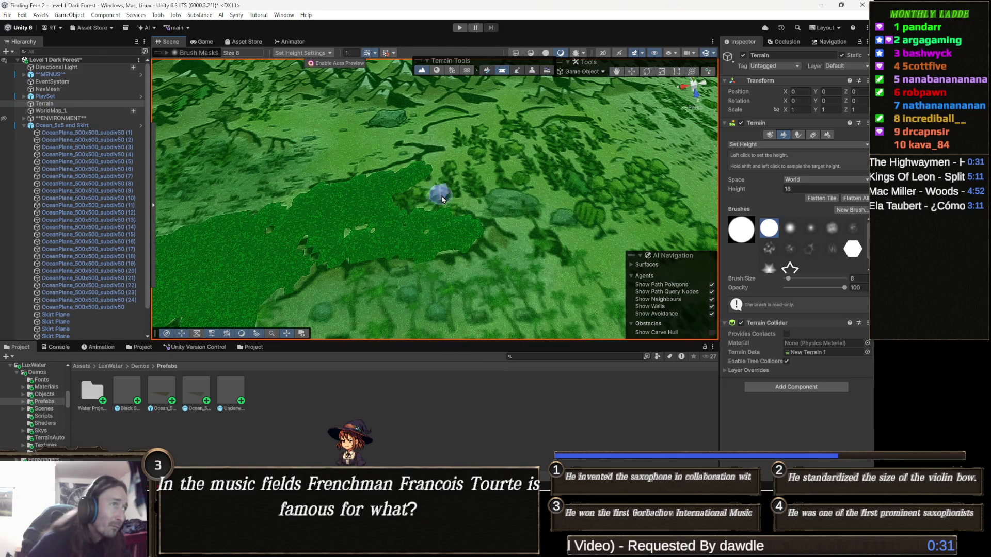
# - Orbit and pan the Scene view to inspect the enlarged flat patch and mountains beyond
pyautogui.moveTo(430, 174); pyautogui.dragTo(393, 218)
pyautogui.scroll(-1, 379, 205)
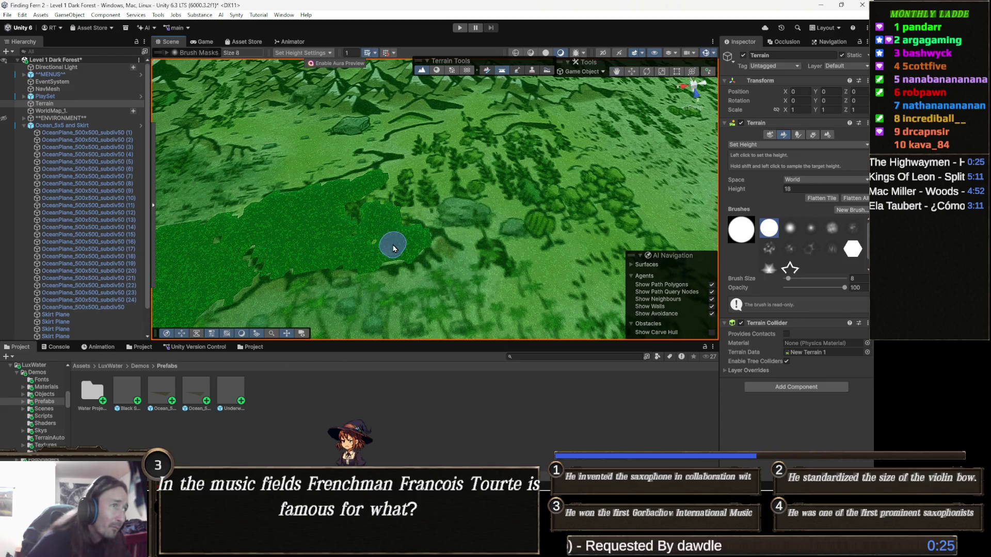
pyautogui.moveTo(403, 256)
pyautogui.mouseDown()
pyautogui.moveTo(372, 274)
pyautogui.moveTo(364, 264)
pyautogui.mouseUp()
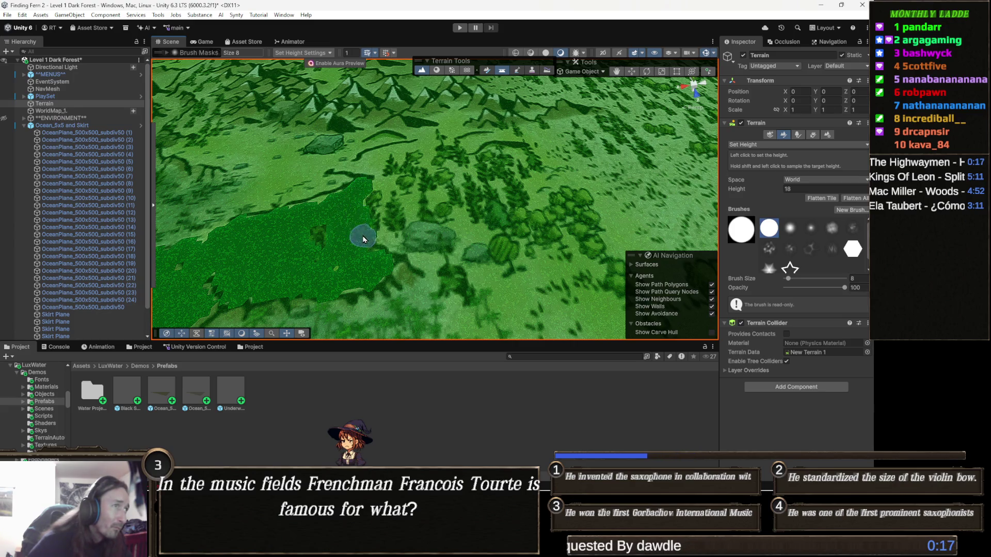
pyautogui.moveTo(326, 256); pyautogui.dragTo(410, 248)
pyautogui.scroll(-4, 410, 248)
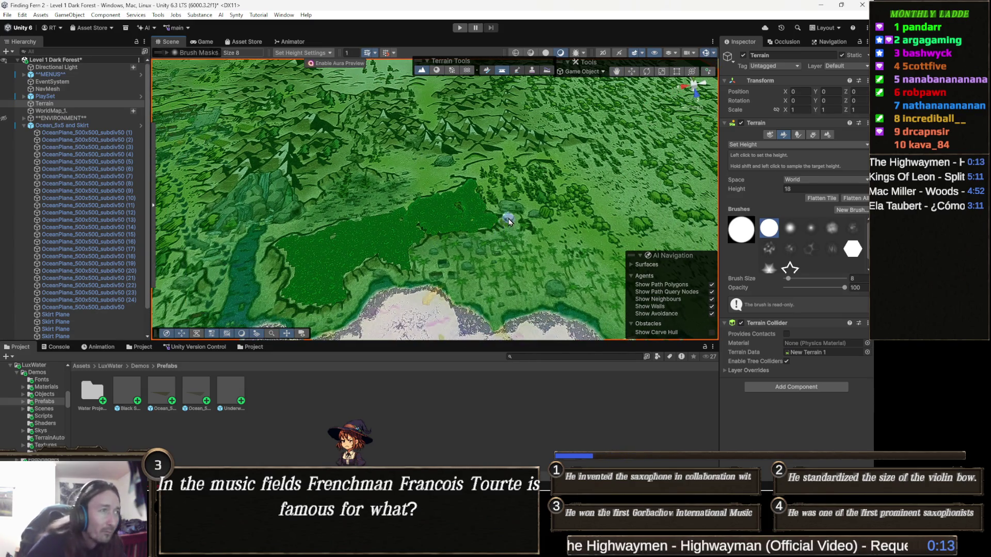
pyautogui.scroll(5, 499, 226)
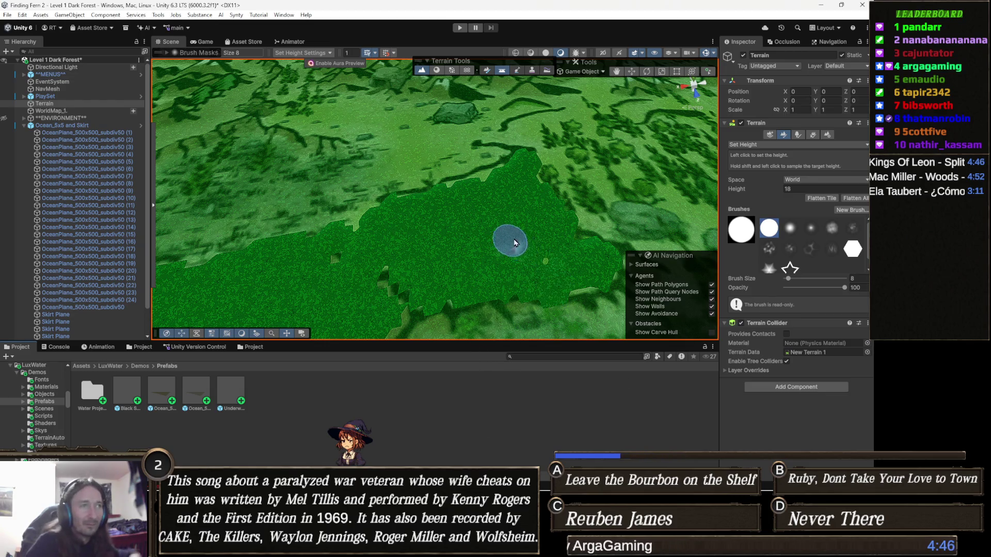
pyautogui.middleClick(465, 240)
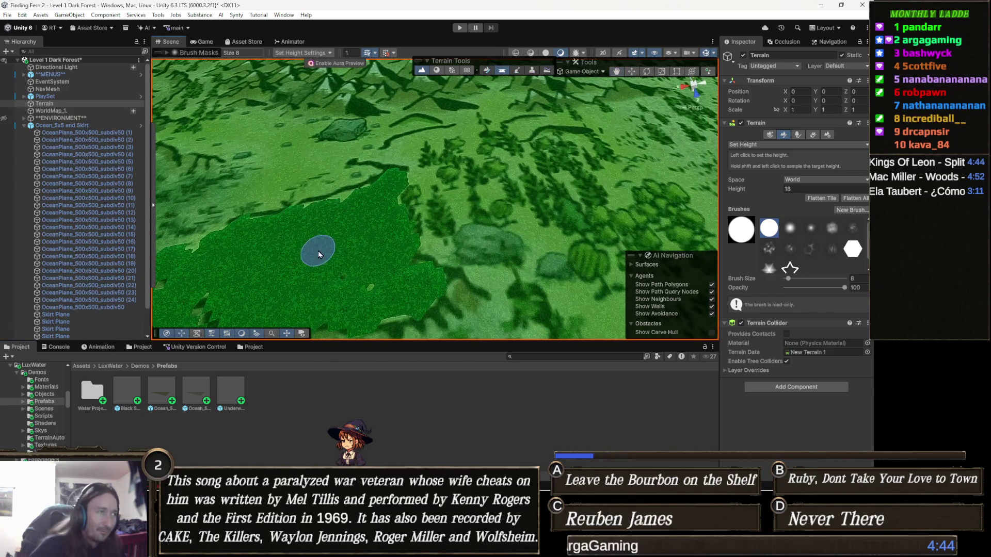
pyautogui.moveTo(364, 271)
pyautogui.mouseDown()
pyautogui.moveTo(390, 273)
pyautogui.moveTo(430, 299)
pyautogui.moveTo(503, 277)
pyautogui.moveTo(574, 287)
pyautogui.mouseUp()
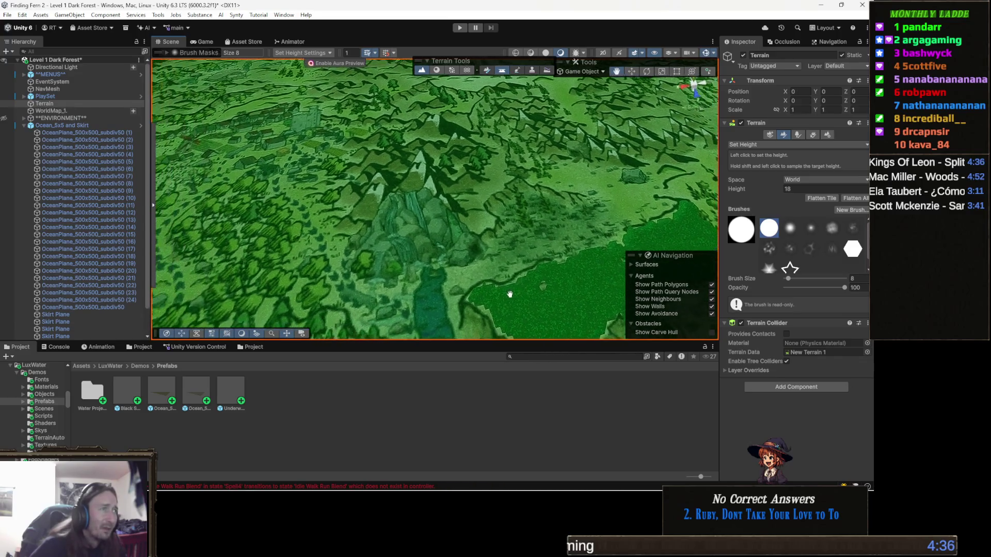
pyautogui.moveTo(530, 300); pyautogui.dragTo(418, 237)
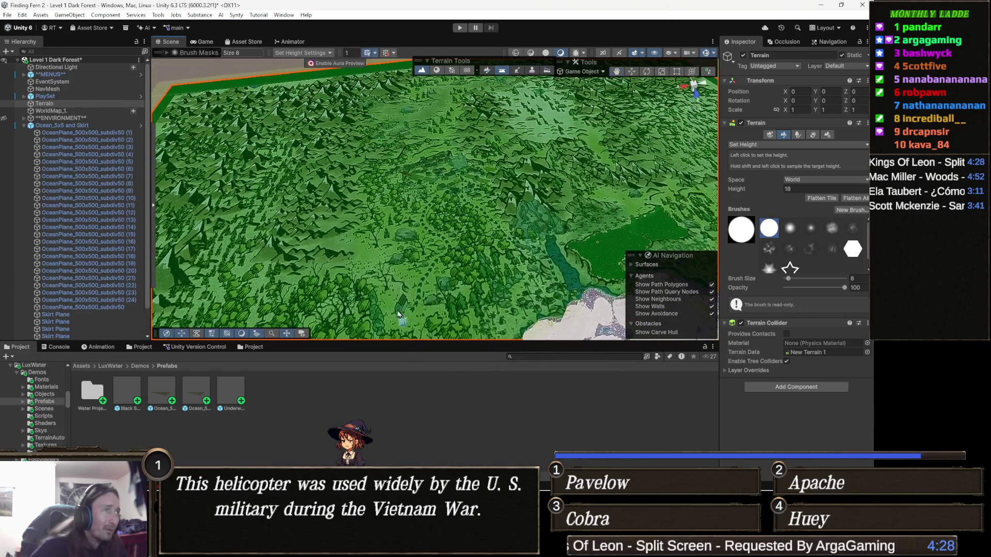
pyautogui.moveTo(417, 302)
pyautogui.mouseDown()
pyautogui.moveTo(351, 220)
pyautogui.moveTo(357, 295)
pyautogui.moveTo(325, 265)
pyautogui.mouseUp()
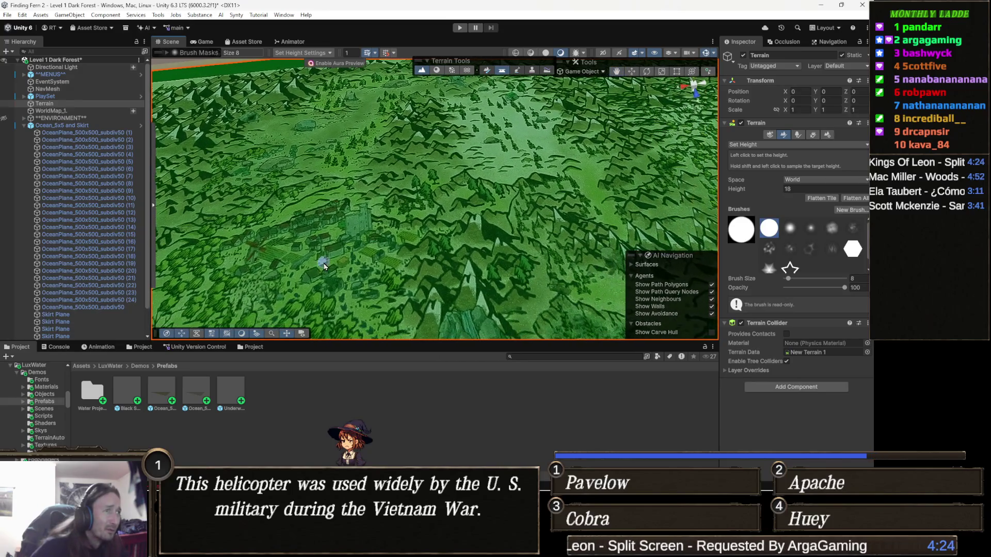
pyautogui.moveTo(460, 290)
pyautogui.mouseDown()
pyautogui.moveTo(480, 290)
pyautogui.moveTo(441, 296)
pyautogui.mouseUp()
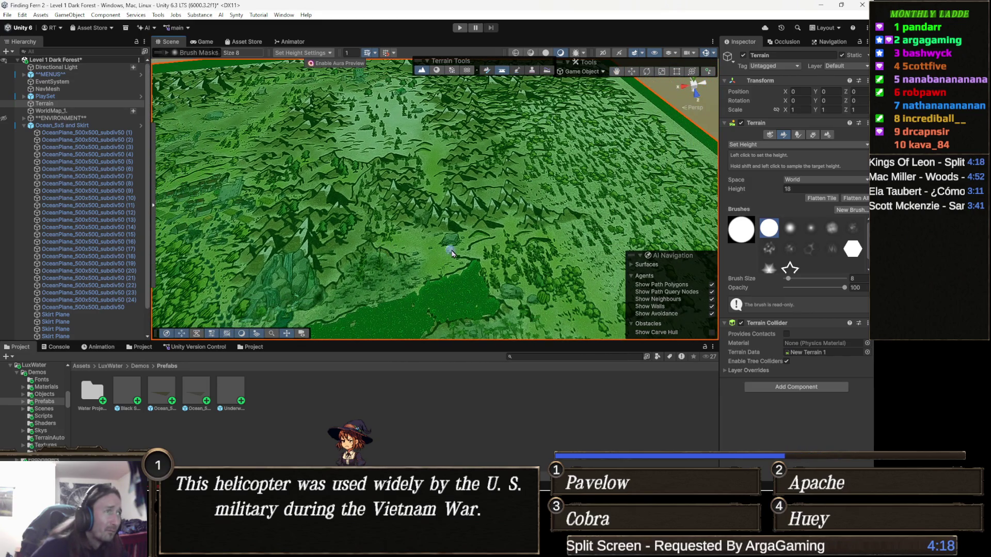
pyautogui.scroll(3, 491, 271)
pyautogui.moveTo(491, 271); pyautogui.dragTo(452, 254)
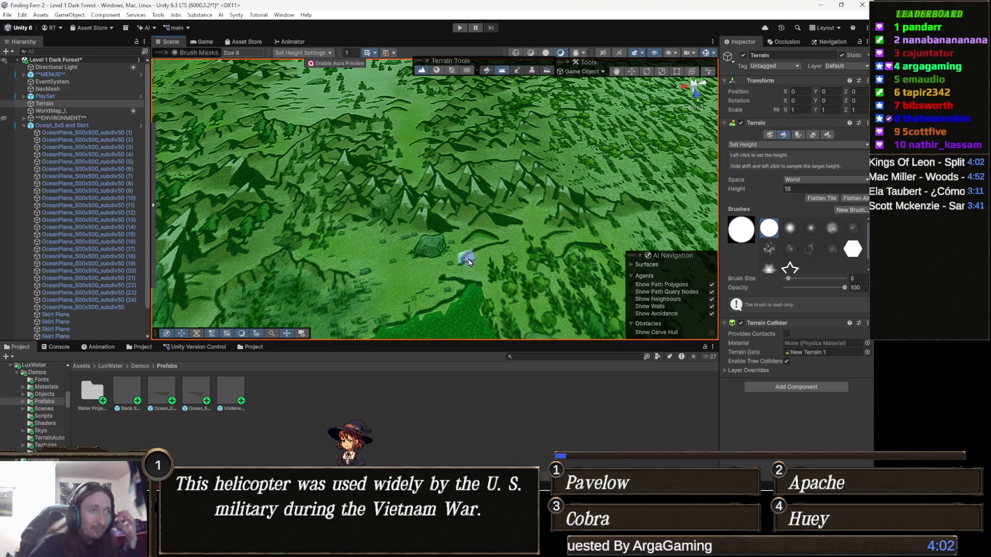
pyautogui.moveTo(397, 193)
pyautogui.mouseDown()
pyautogui.moveTo(379, 140)
pyautogui.moveTo(529, 186)
pyautogui.moveTo(457, 214)
pyautogui.moveTo(392, 213)
pyautogui.moveTo(464, 213)
pyautogui.mouseUp()
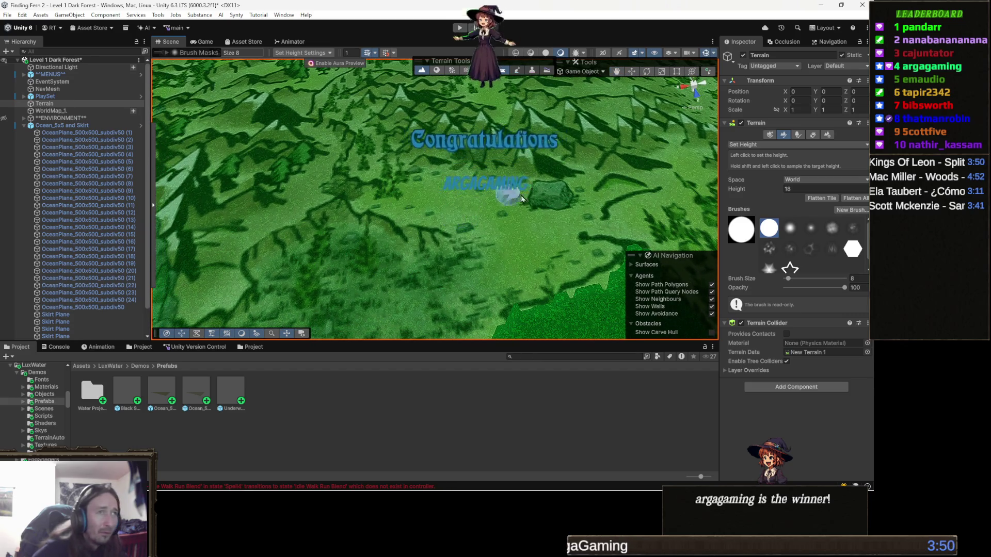
pyautogui.click(812, 188)
pyautogui.write('18')
pyautogui.press('Return')
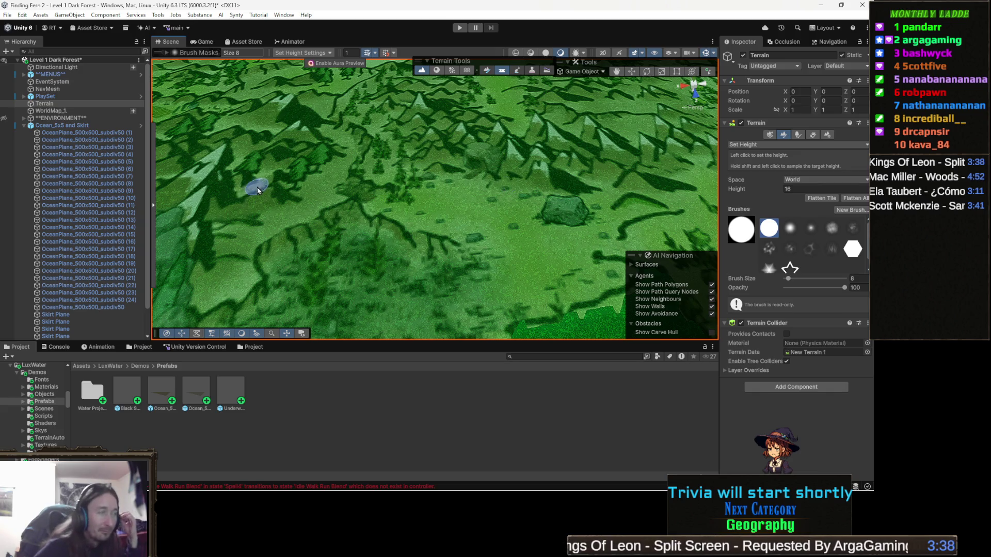
# - Flatten a new height-16 patch on another hillside with the size-8 brush
pyautogui.moveTo(257, 186); pyautogui.dragTo(427, 183)
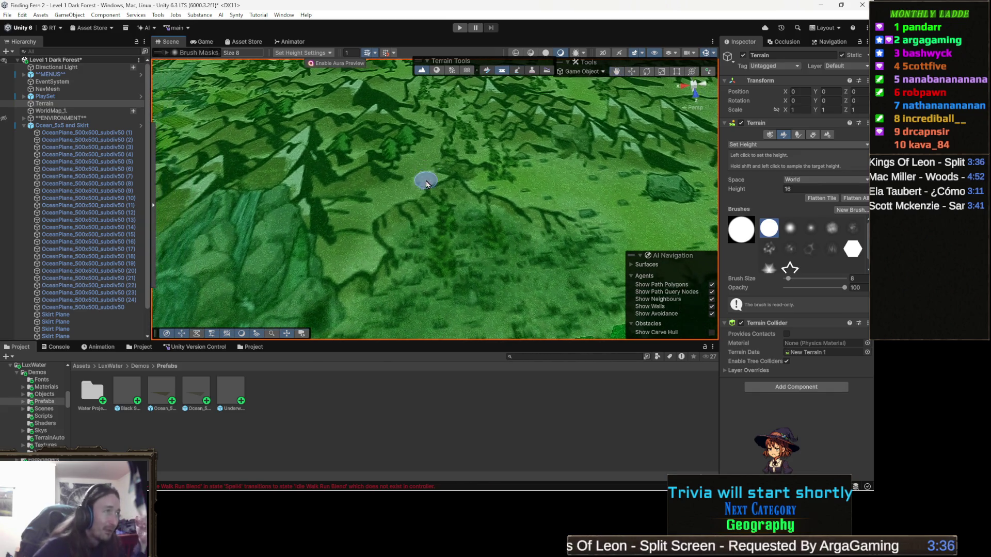
pyautogui.scroll(3, 427, 183)
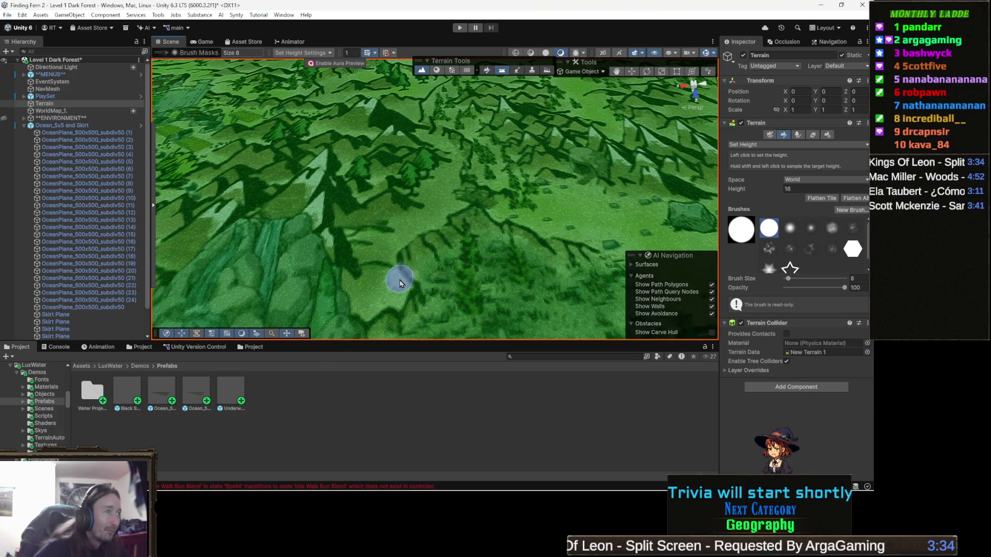
pyautogui.moveTo(400, 281)
pyautogui.mouseDown()
pyautogui.moveTo(424, 195)
pyautogui.moveTo(399, 237)
pyautogui.mouseUp()
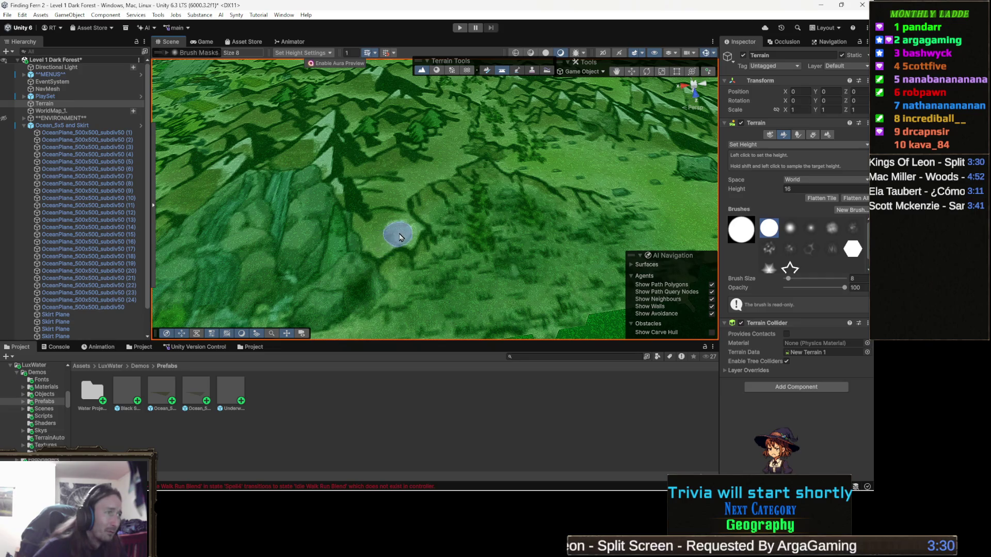
pyautogui.moveTo(399, 237); pyautogui.dragTo(404, 233)
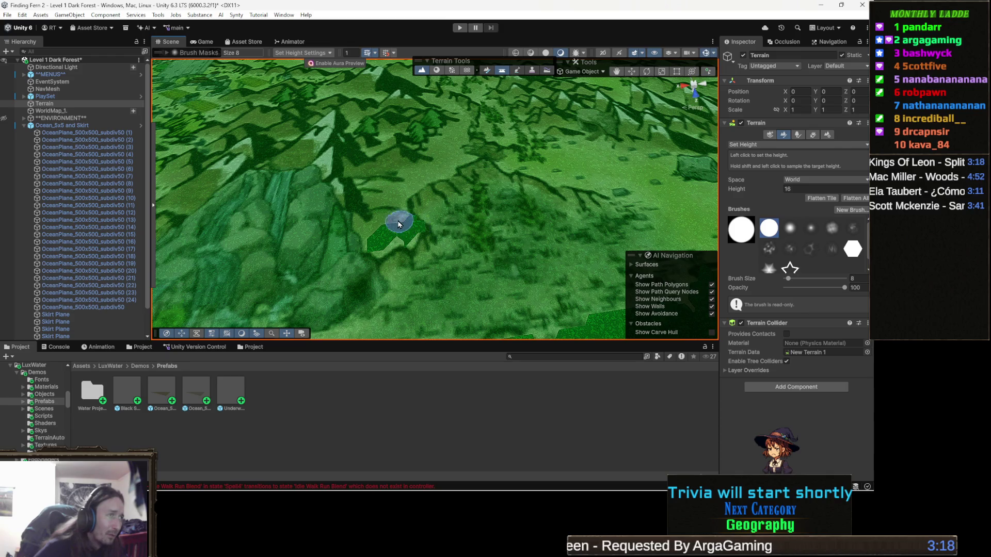
pyautogui.moveTo(415, 230); pyautogui.dragTo(399, 220)
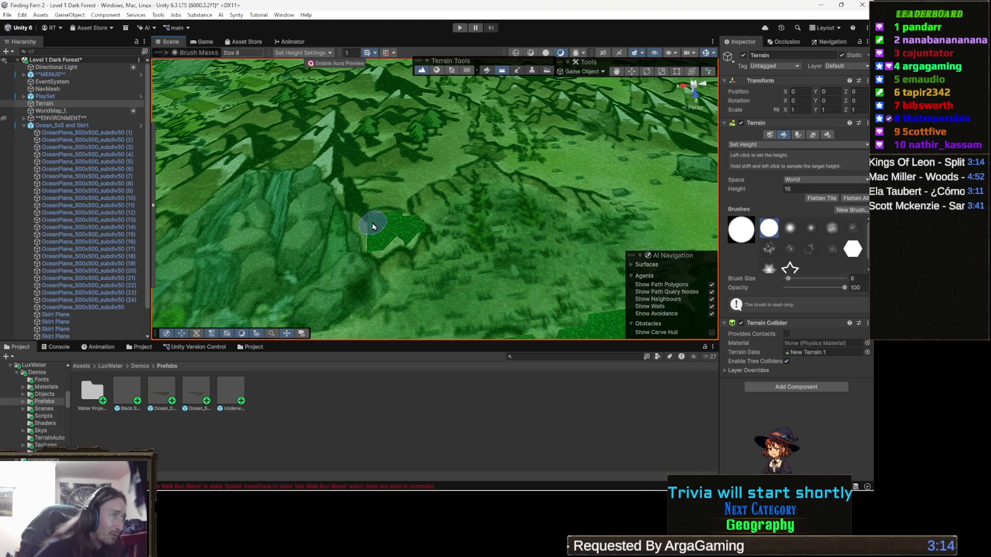
# - Fill the patch's notches and extend it diagonally up-right into a narrow strip
pyautogui.click(371, 256)
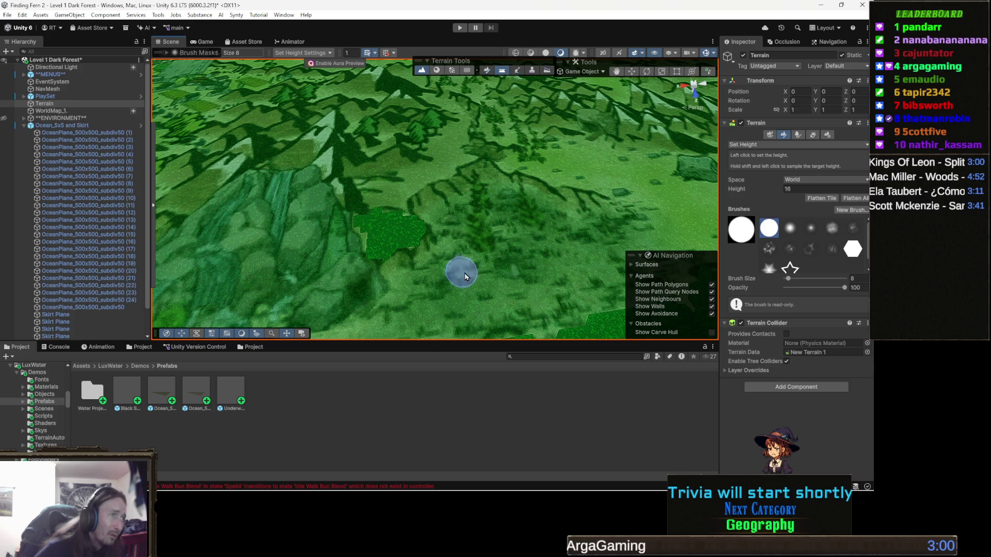
pyautogui.scroll(2, 442, 232)
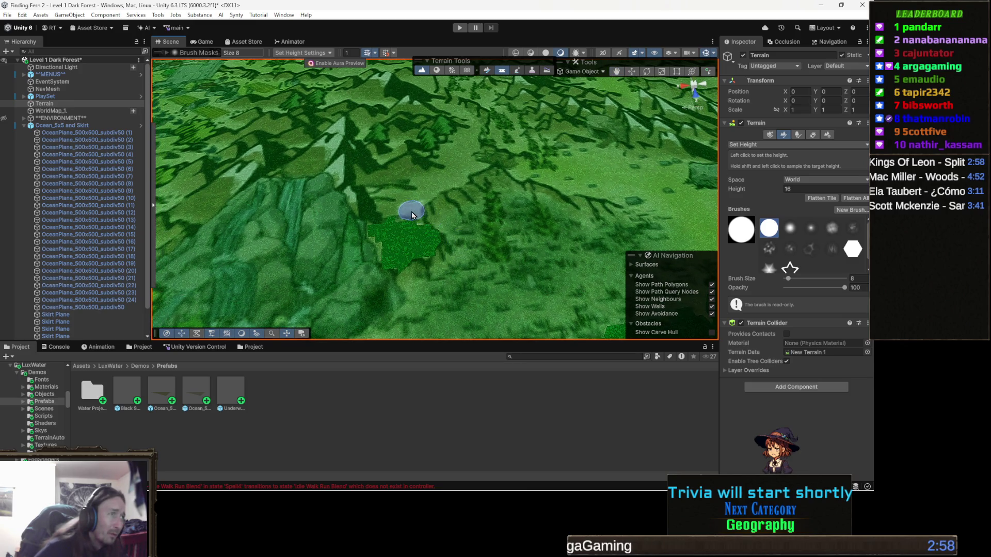
pyautogui.click(413, 214)
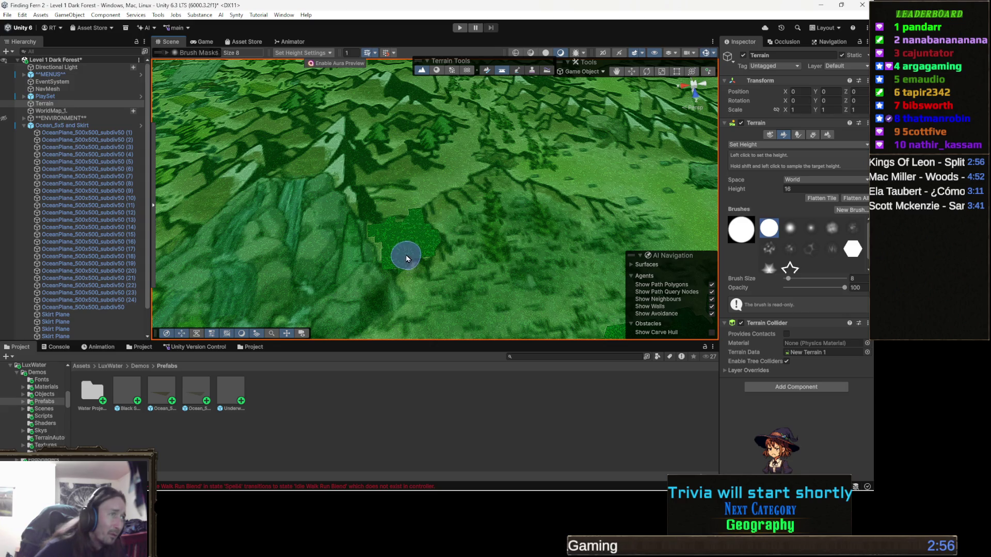
pyautogui.click(390, 216)
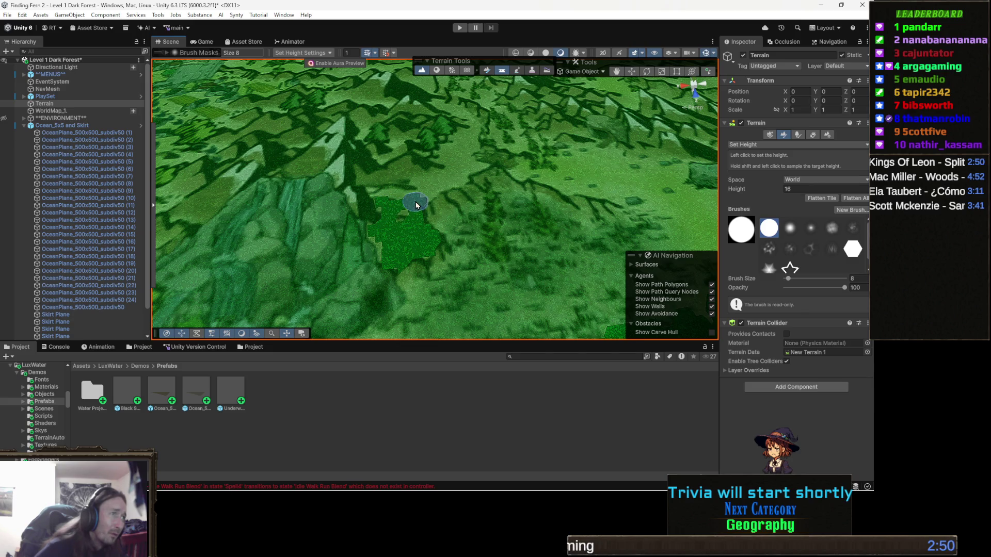
pyautogui.moveTo(432, 192)
pyautogui.mouseDown()
pyautogui.moveTo(456, 186)
pyautogui.moveTo(395, 186)
pyautogui.mouseUp()
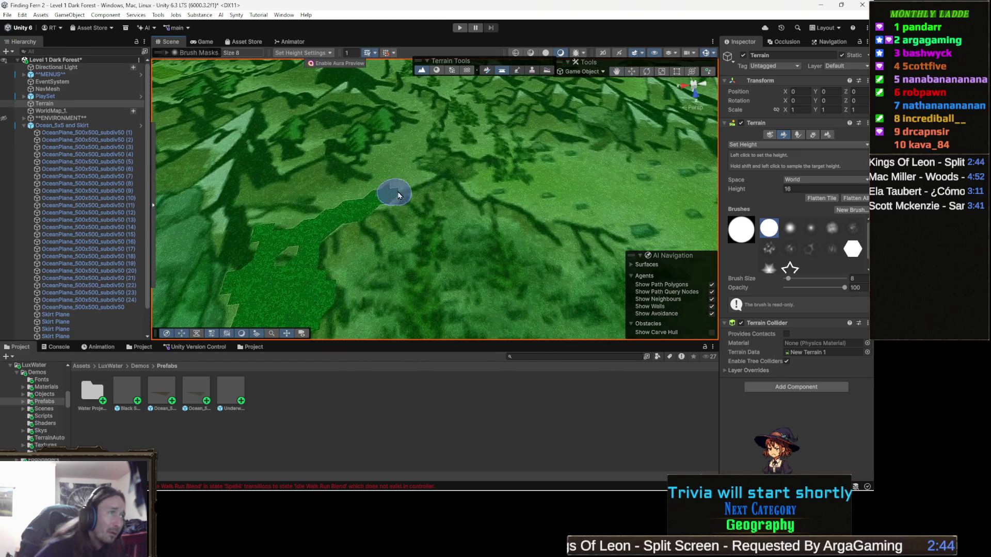
pyautogui.scroll(2, 384, 174)
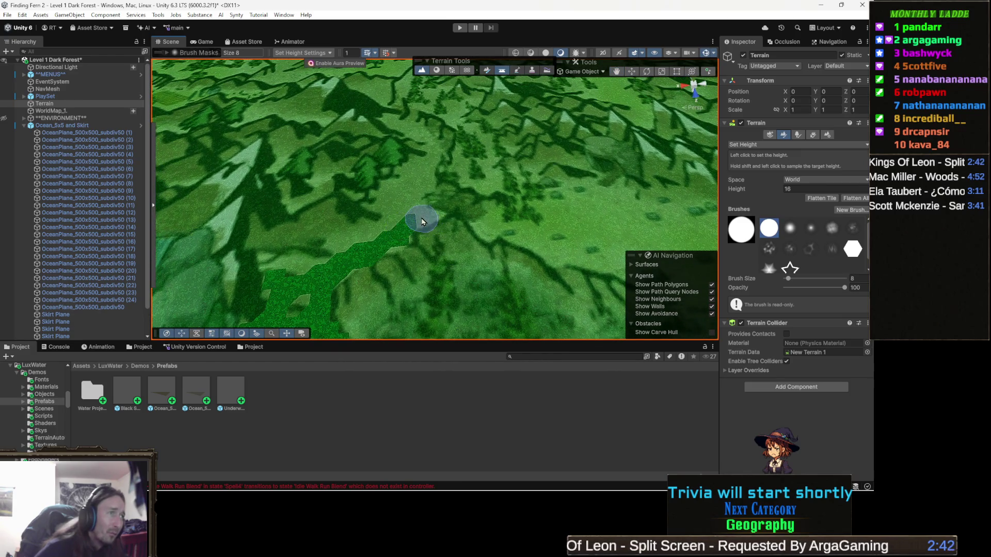
# - Extend the height-16 strip further uphill to the right, then deselect the Terrain
pyautogui.moveTo(445, 232)
pyautogui.mouseDown()
pyautogui.moveTo(412, 209)
pyautogui.moveTo(402, 181)
pyautogui.moveTo(382, 232)
pyautogui.moveTo(334, 251)
pyautogui.mouseUp()
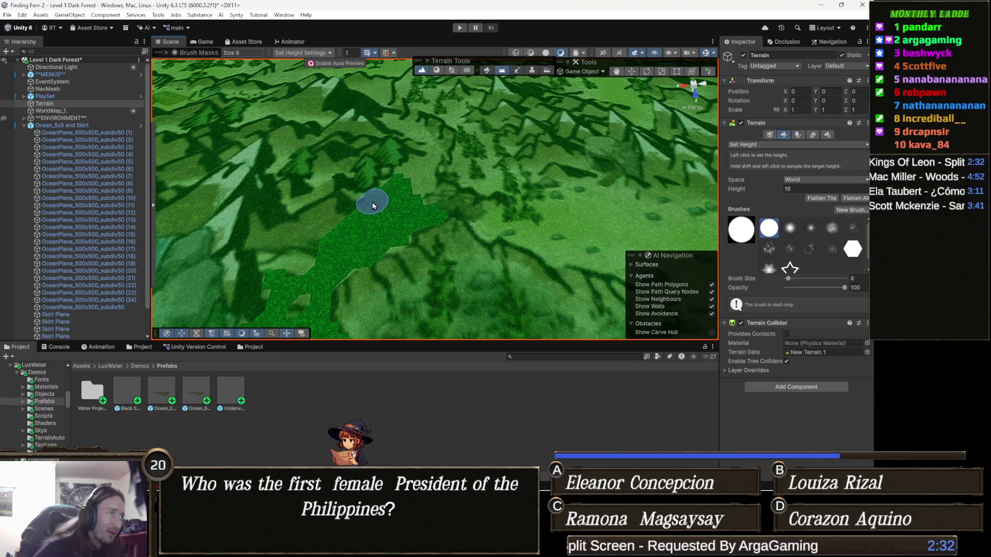
pyautogui.moveTo(361, 202); pyautogui.dragTo(387, 193)
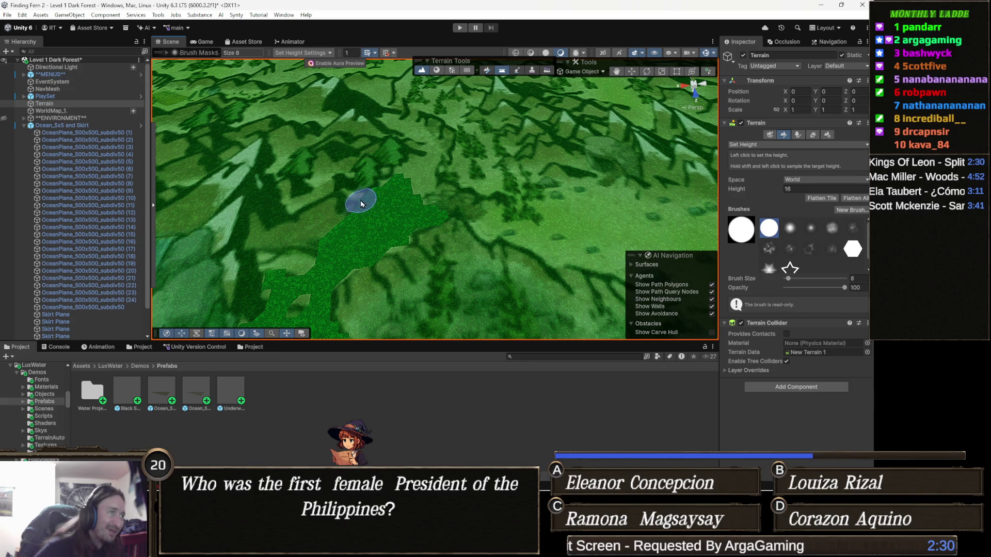
pyautogui.moveTo(414, 166); pyautogui.dragTo(422, 188)
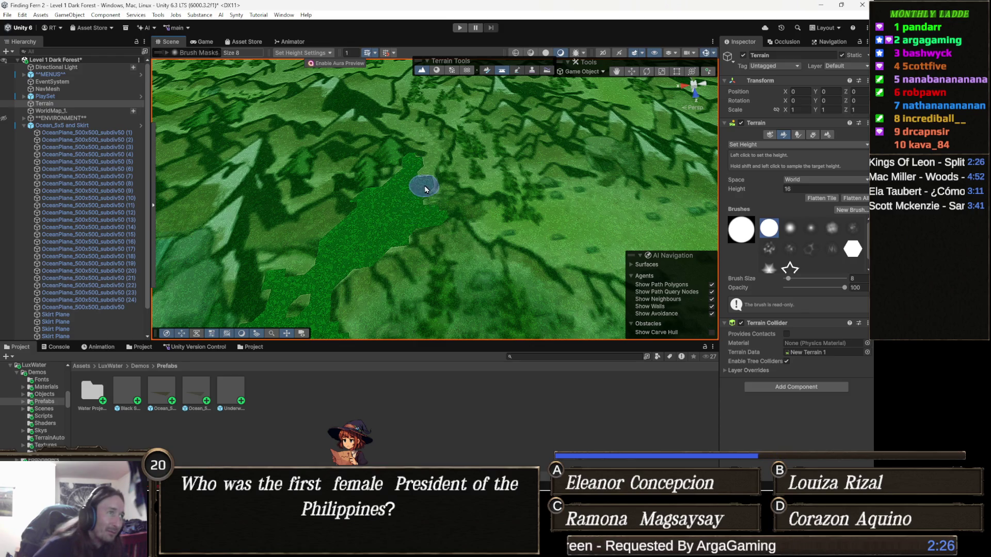
pyautogui.moveTo(437, 174)
pyautogui.mouseDown()
pyautogui.moveTo(410, 177)
pyautogui.moveTo(392, 226)
pyautogui.mouseUp()
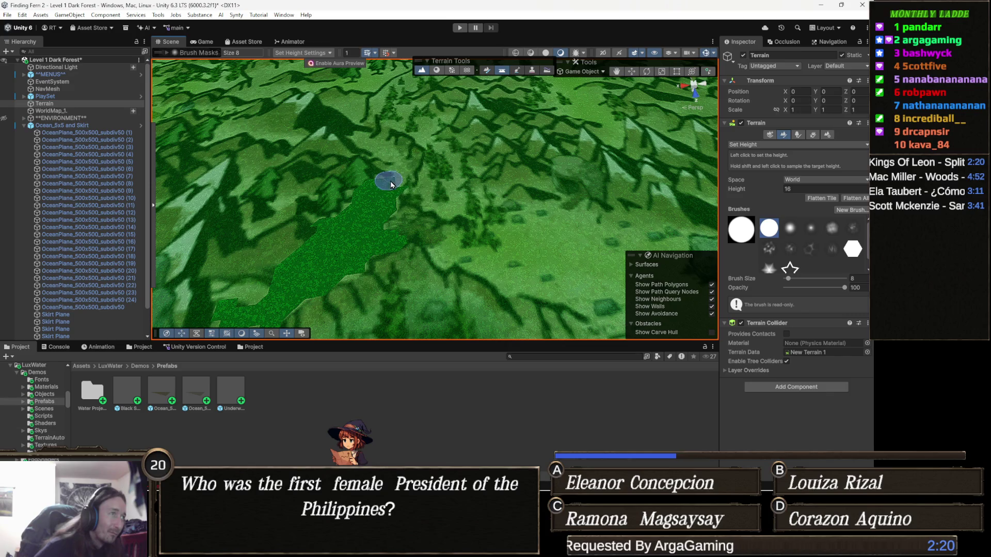
pyautogui.moveTo(394, 180)
pyautogui.mouseDown()
pyautogui.moveTo(401, 188)
pyautogui.moveTo(402, 169)
pyautogui.mouseUp()
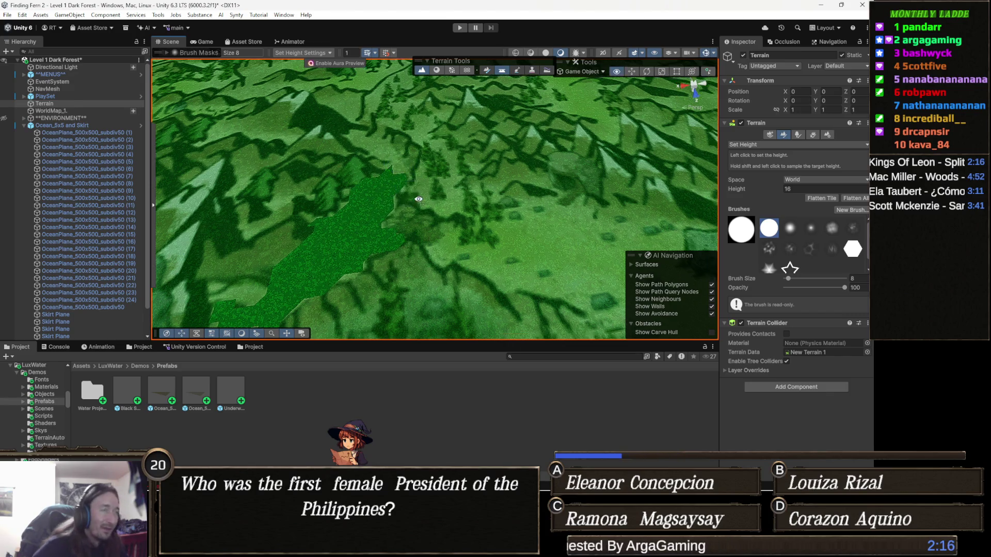
pyautogui.scroll(-4, 403, 168)
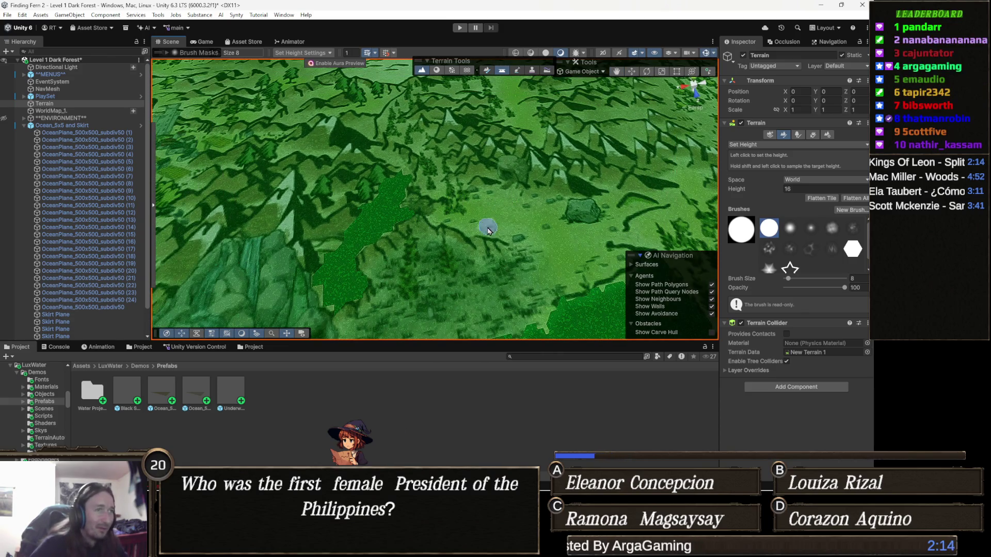
pyautogui.click(419, 407)
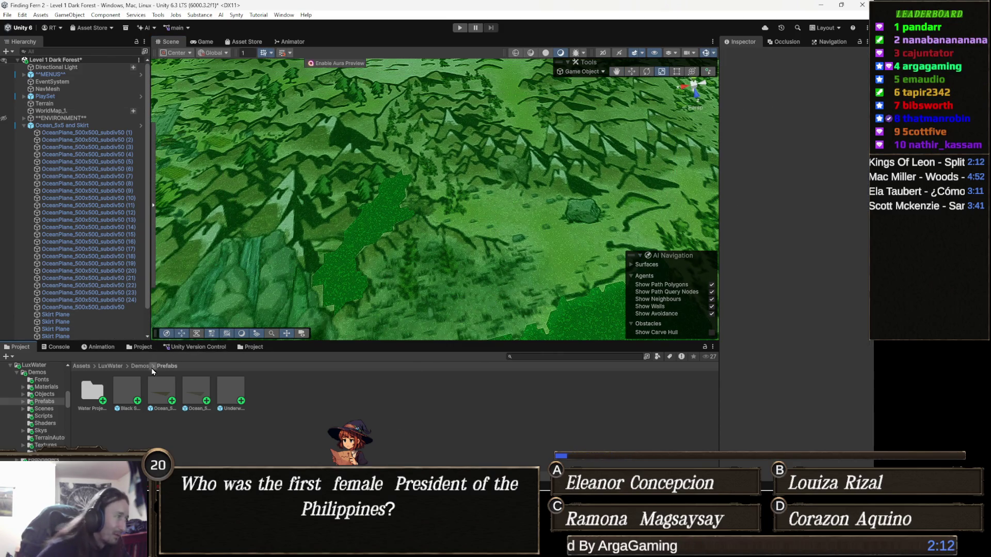
# - Search Assets for 'wolf' filtered to t:Scene and select the PlayGround Wolf Lite scene
pyautogui.click(82, 366)
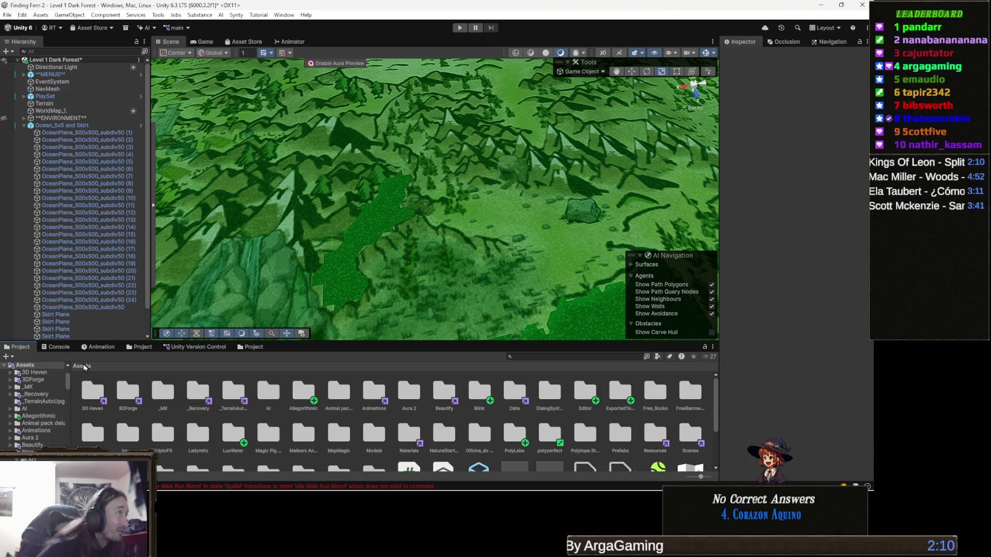
pyautogui.scroll(-2, 502, 250)
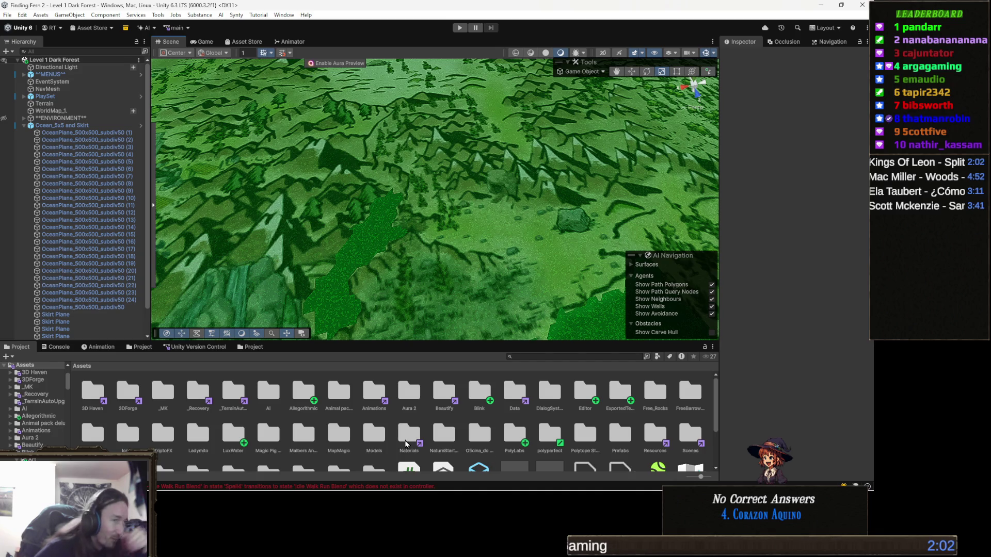
pyautogui.click(543, 359)
pyautogui.write('wolf')
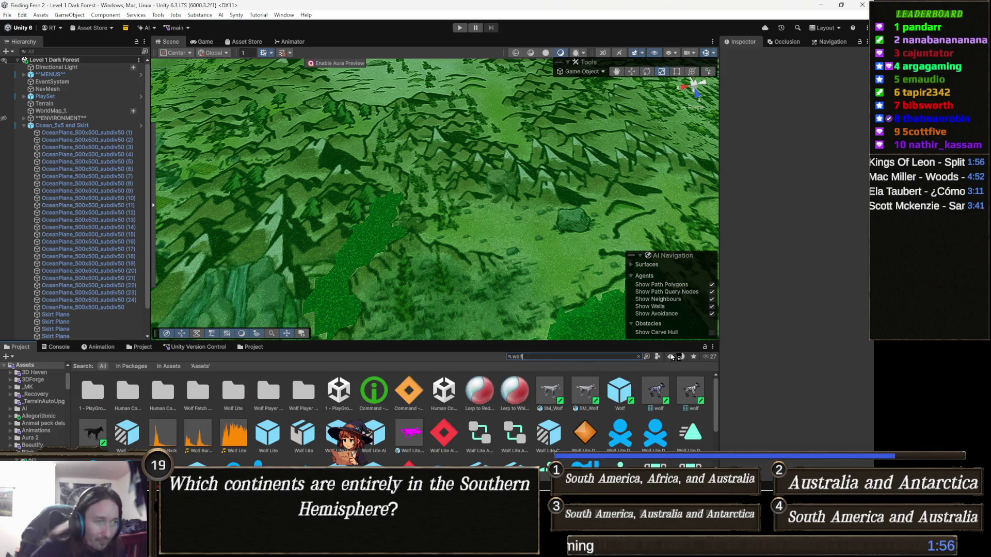
pyautogui.click(659, 356)
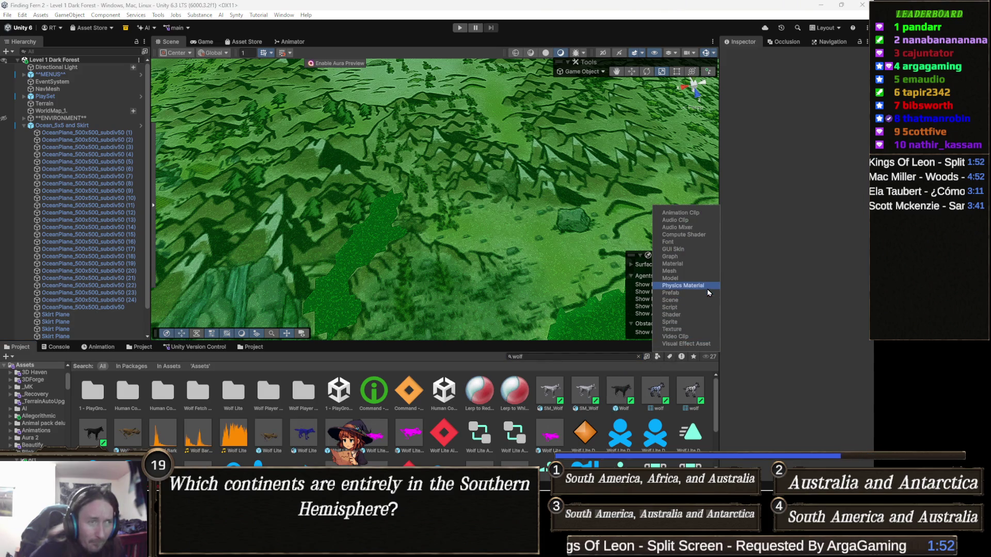
pyautogui.click(692, 325)
pyautogui.doubleClick(537, 357)
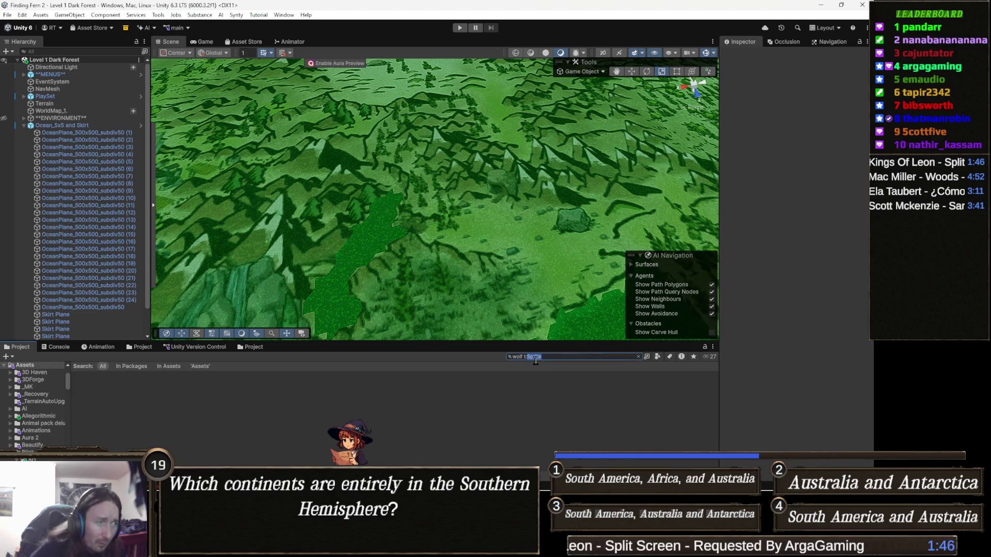
pyautogui.write('Scene')
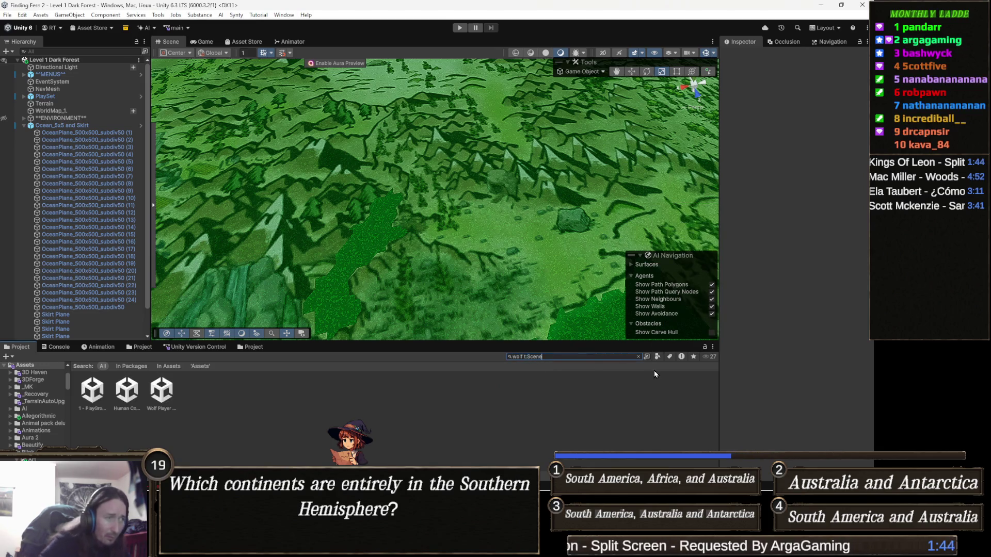
pyautogui.click(92, 391)
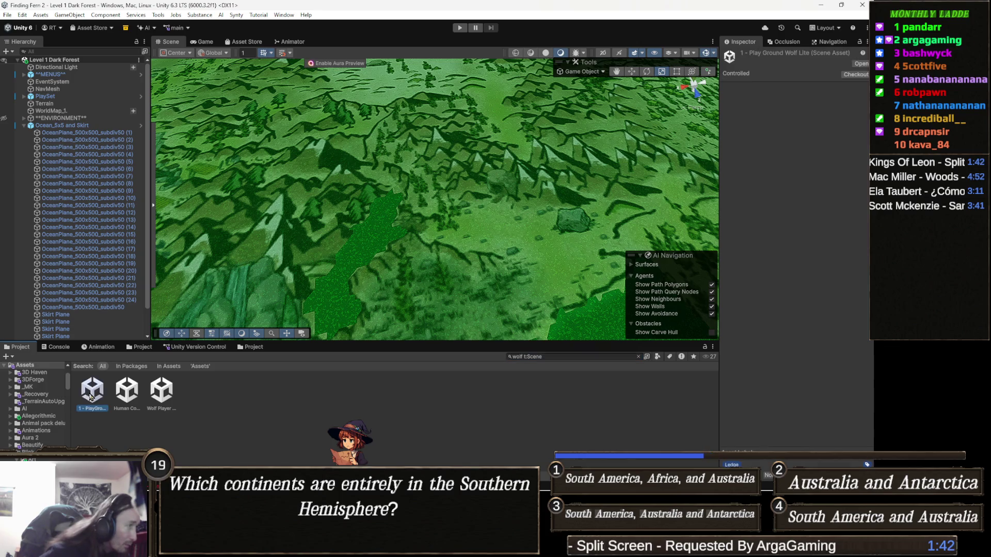
# - Open the '1 - PlayGround Wolf Lite' scene, play-test it, and stop play mode
pyautogui.press('Right')
pyautogui.press('Right')
pyautogui.click(91, 391)
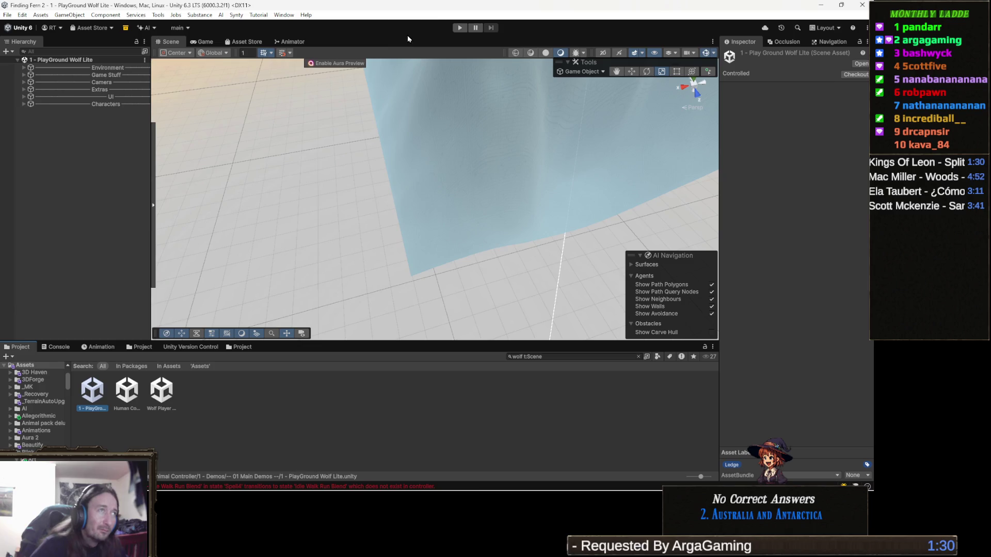
pyautogui.click(462, 27)
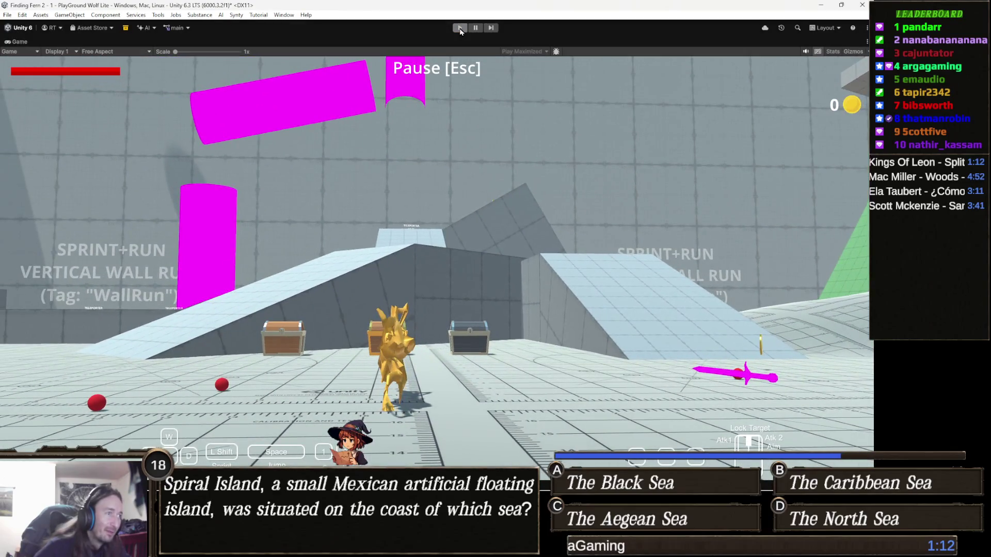
pyautogui.click(460, 29)
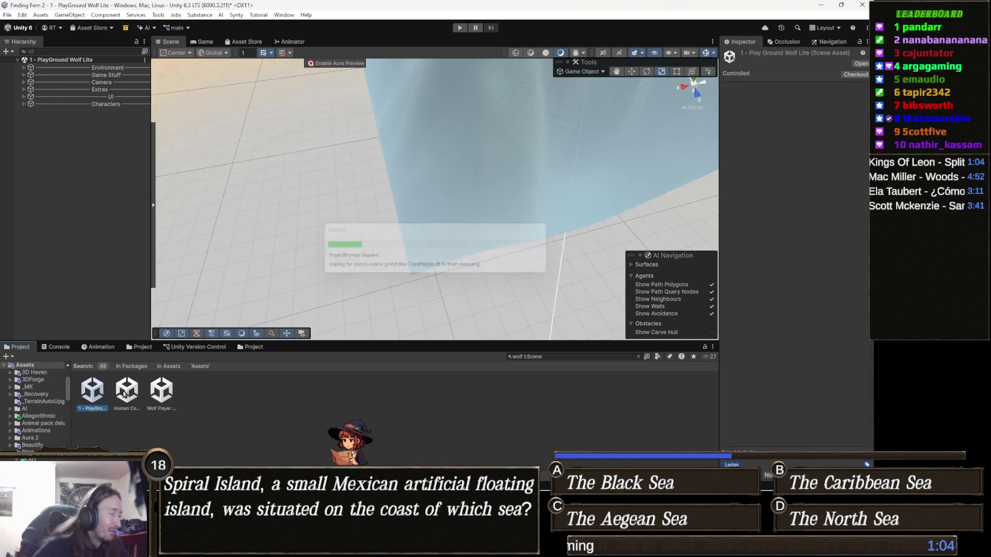
# - Clear the search, open the '0 - Forest' scene from Main Demos and start play mode
pyautogui.click(640, 357)
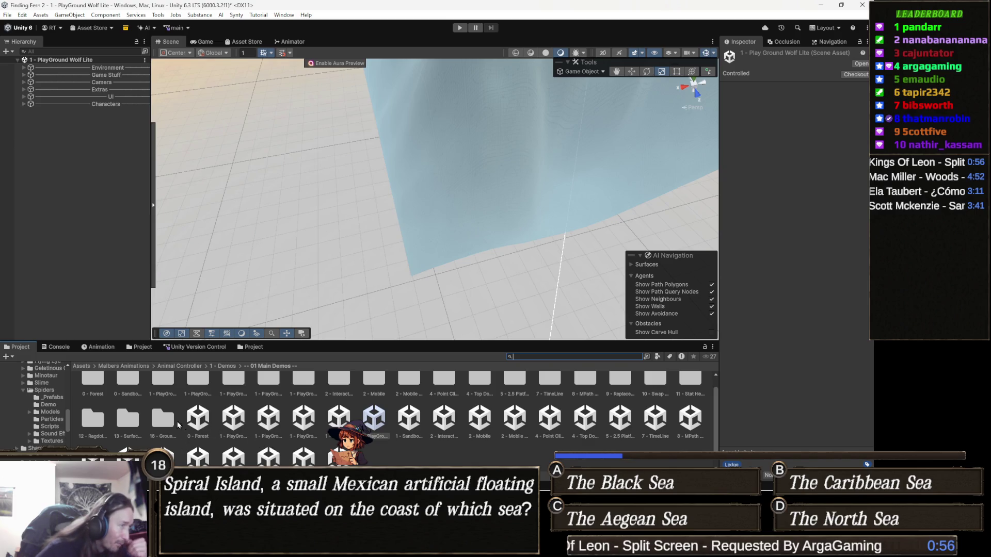
pyautogui.click(197, 418)
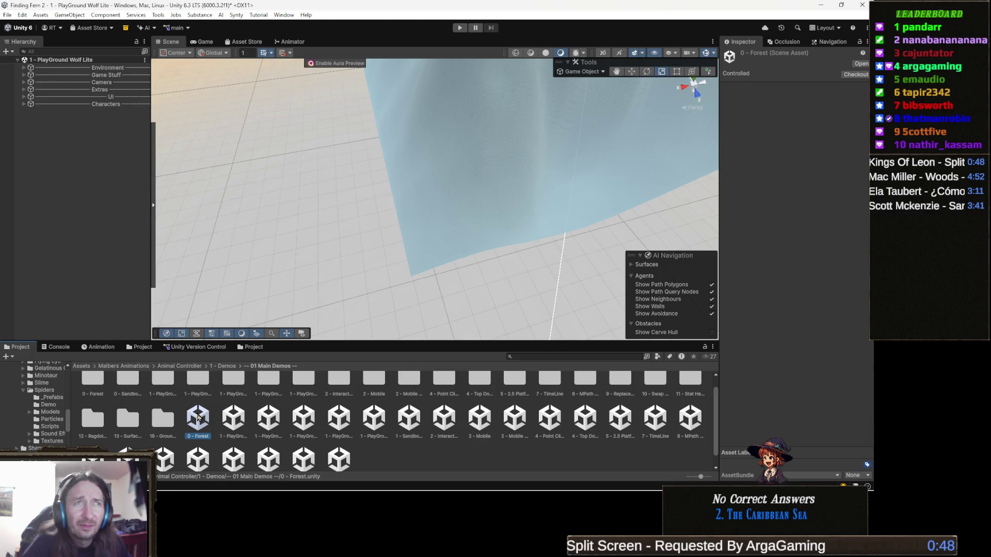
pyautogui.doubleClick(198, 418)
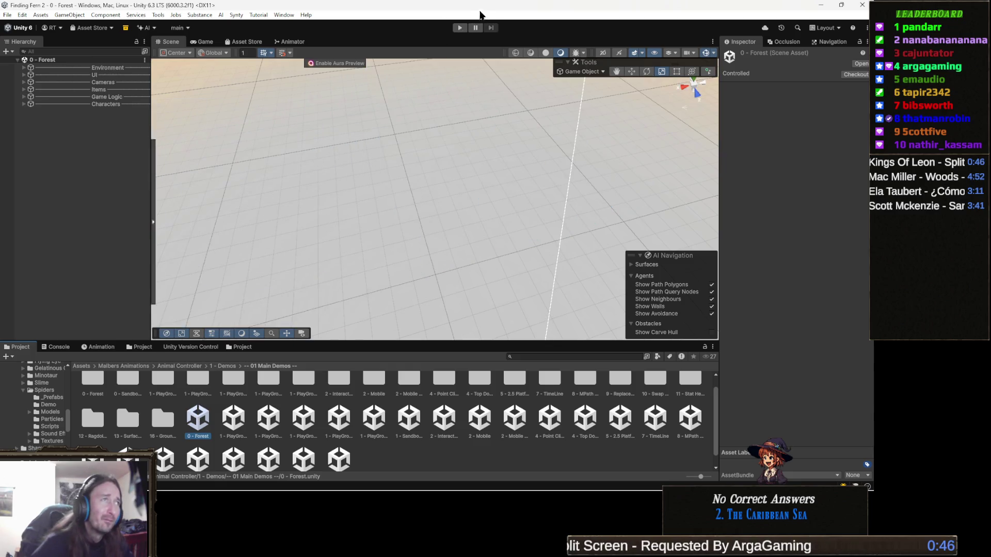
pyautogui.click(459, 27)
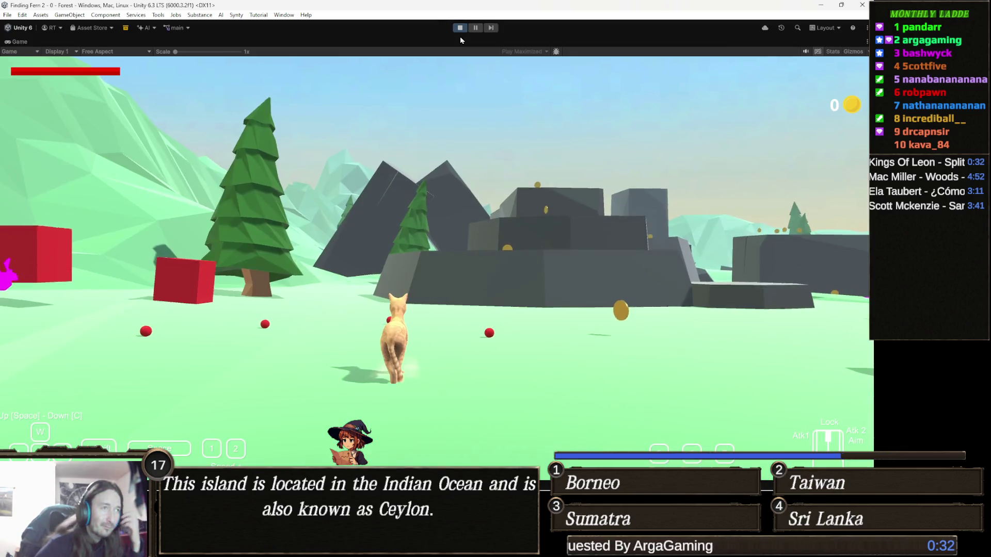
# - Run and jump the cat with W and Space across the dark rocks and grey platforms, collecting coins
pyautogui.click(460, 154)
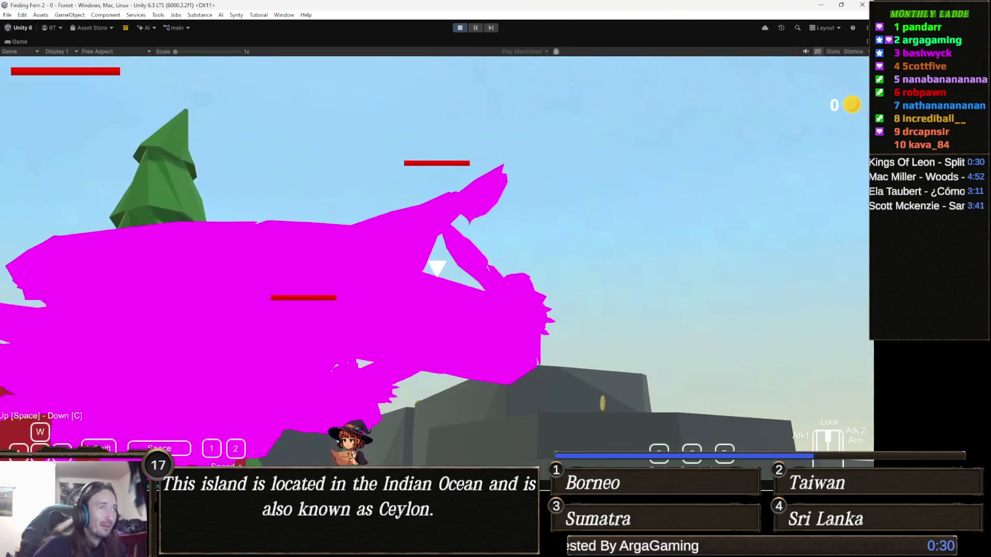
pyautogui.press('w')
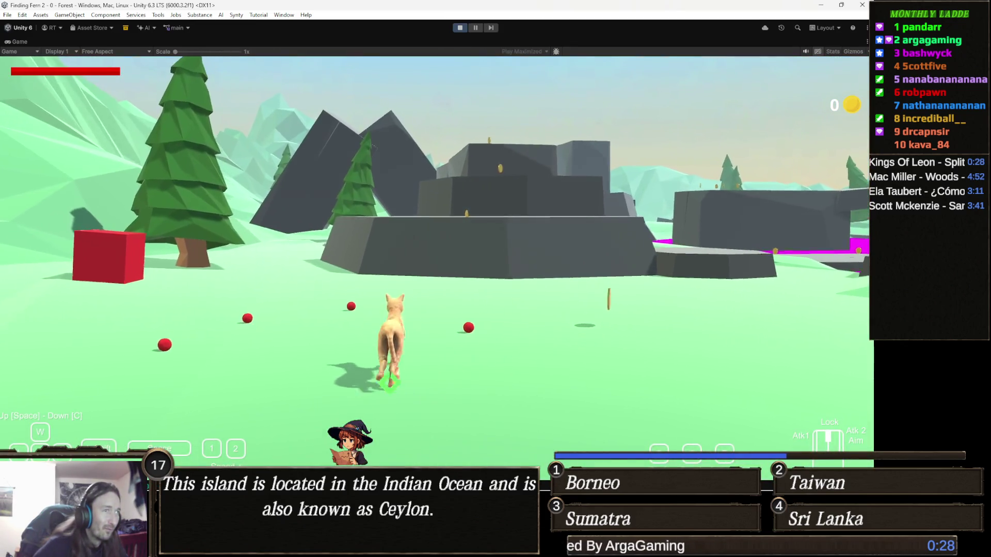
pyautogui.press('w')
pyautogui.press('space')
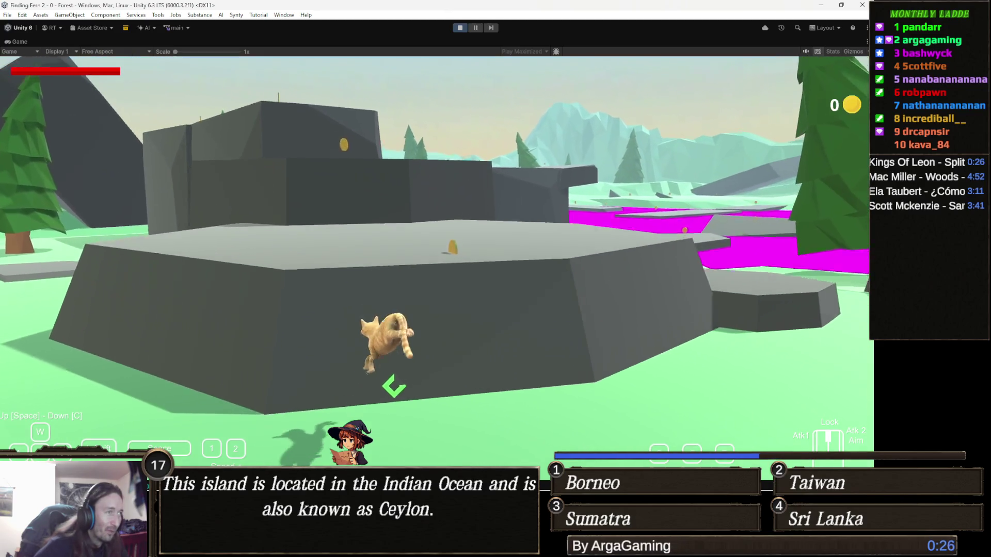
pyautogui.press('w')
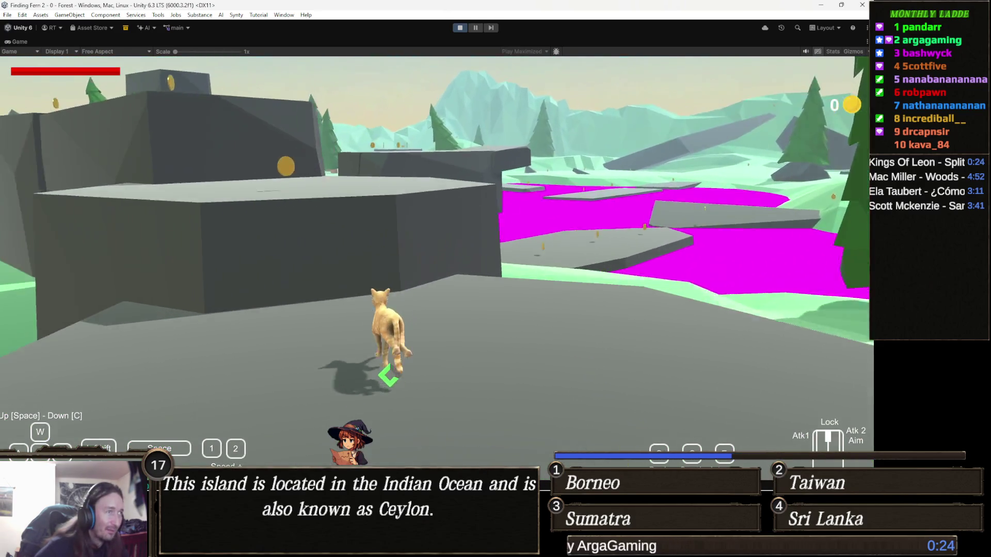
pyautogui.press('w')
pyautogui.press('space')
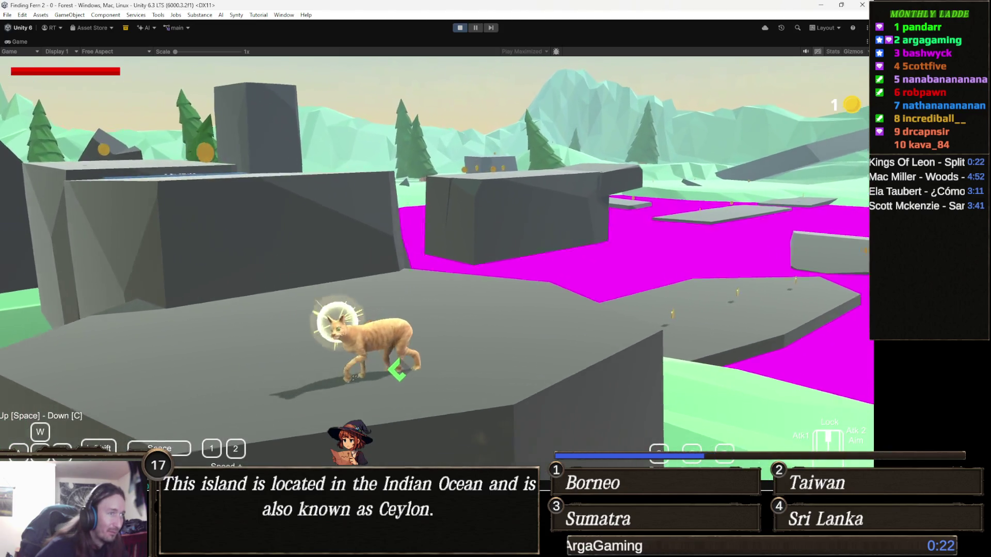
pyautogui.press('w')
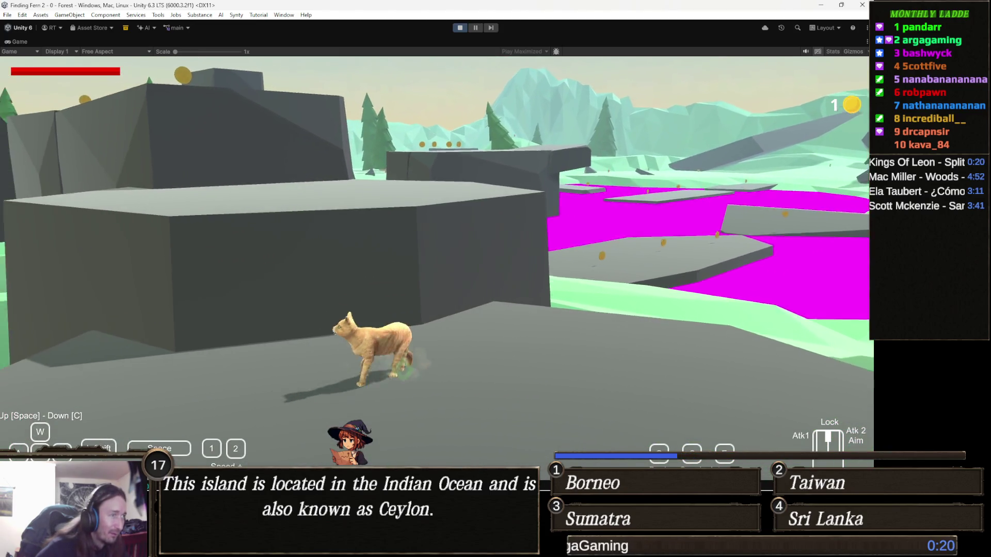
pyautogui.press('w')
pyautogui.press('space')
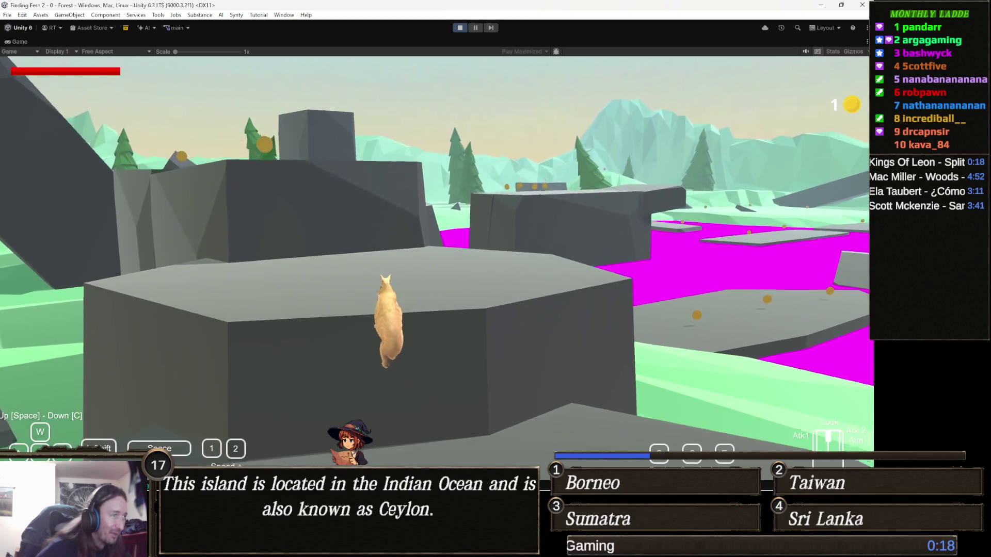
pyautogui.press('w')
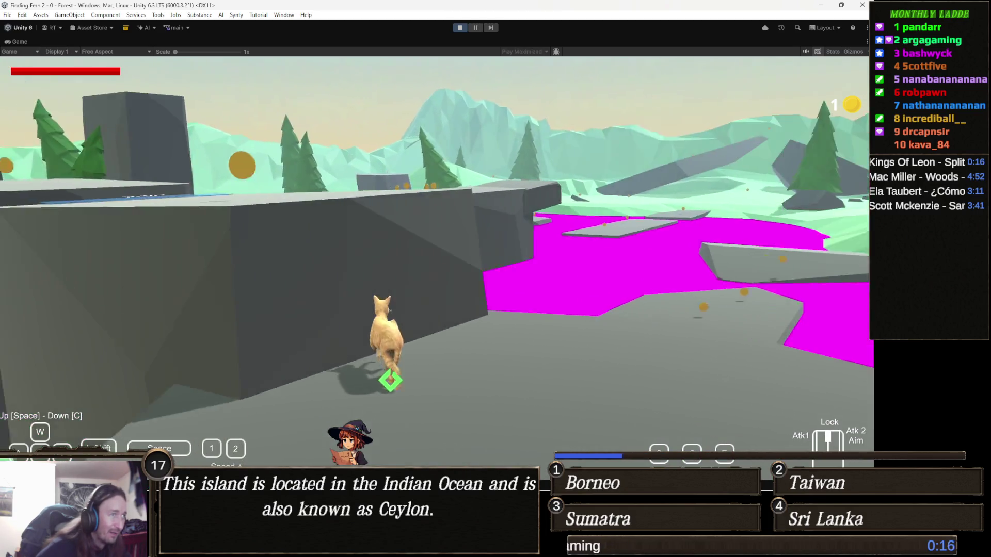
pyautogui.press('w')
pyautogui.press('space')
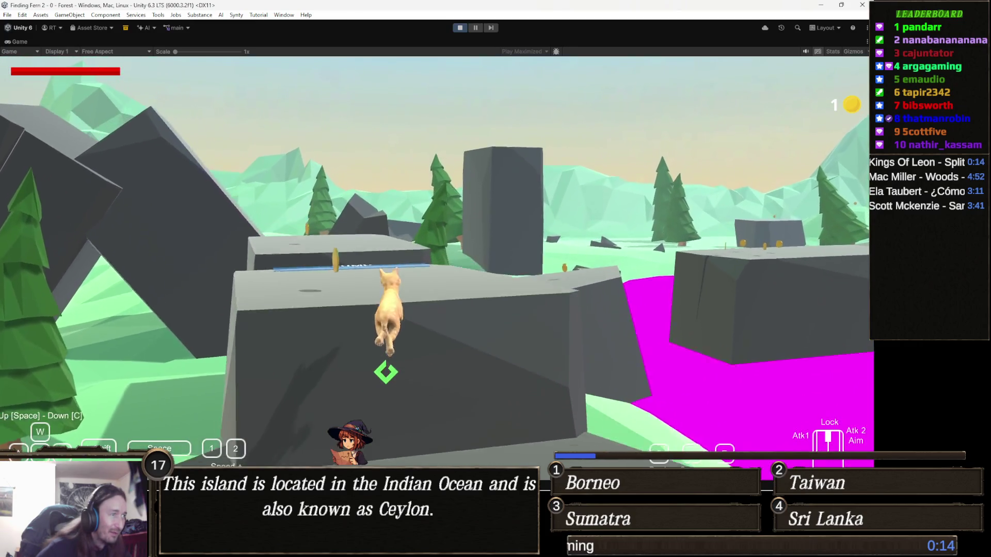
pyautogui.press('w')
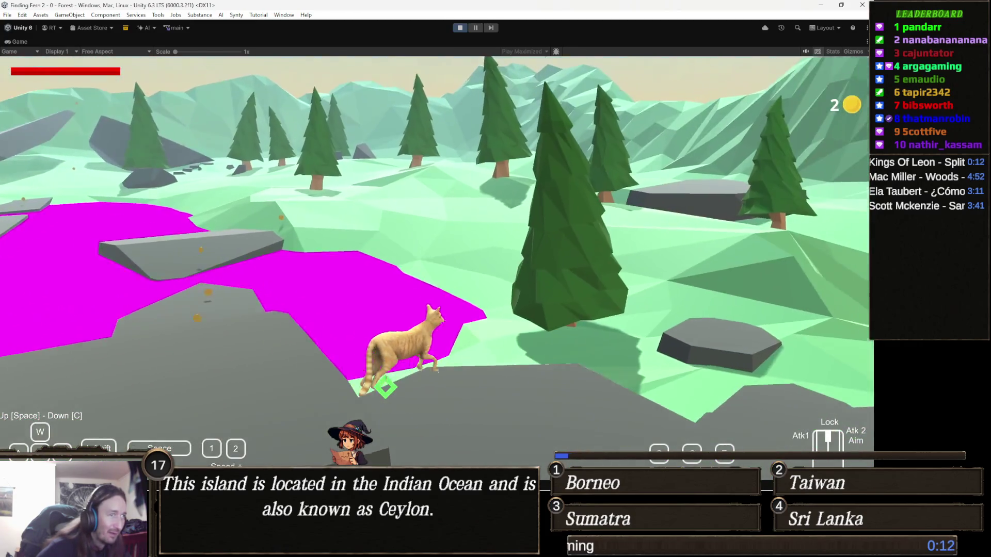
pyautogui.press('w')
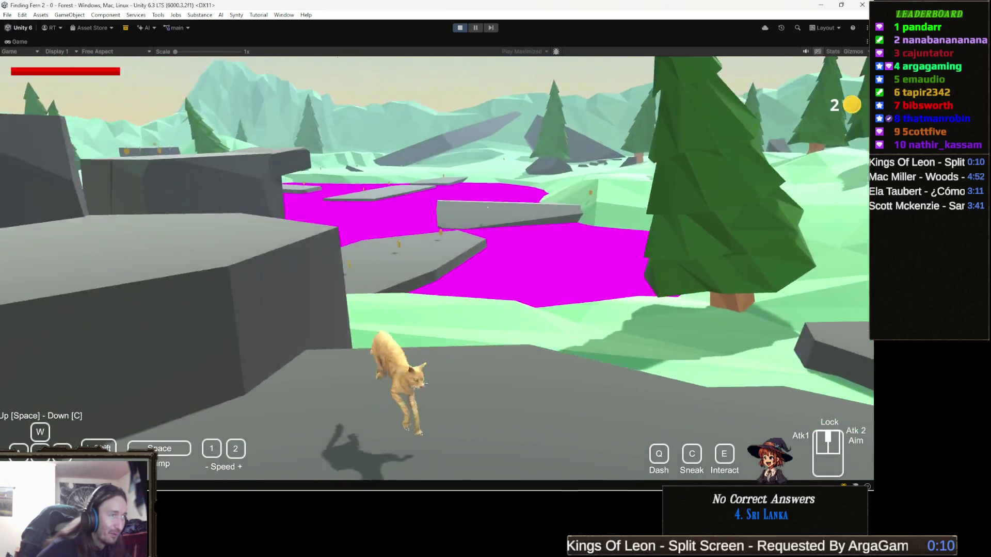
pyautogui.press('w')
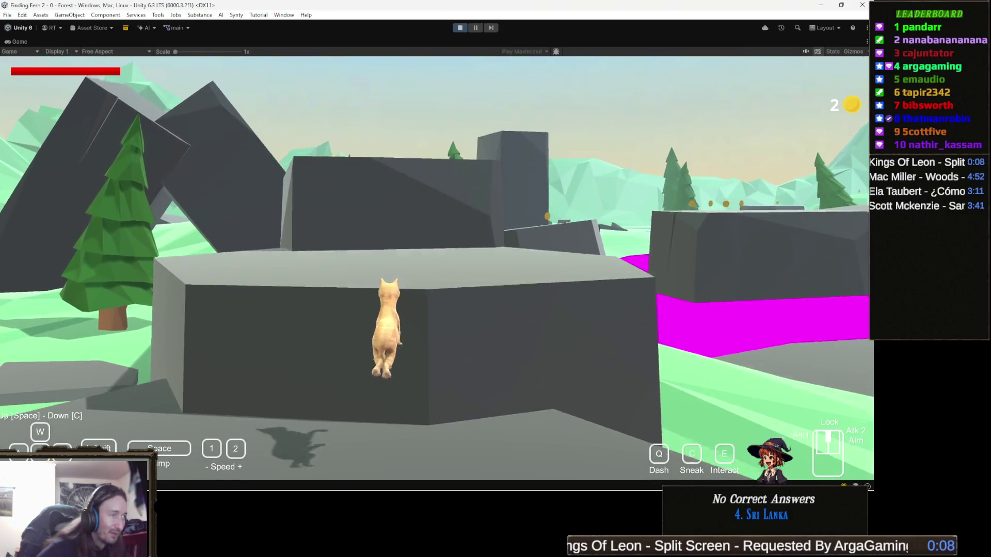
pyautogui.press('space')
pyautogui.press('w')
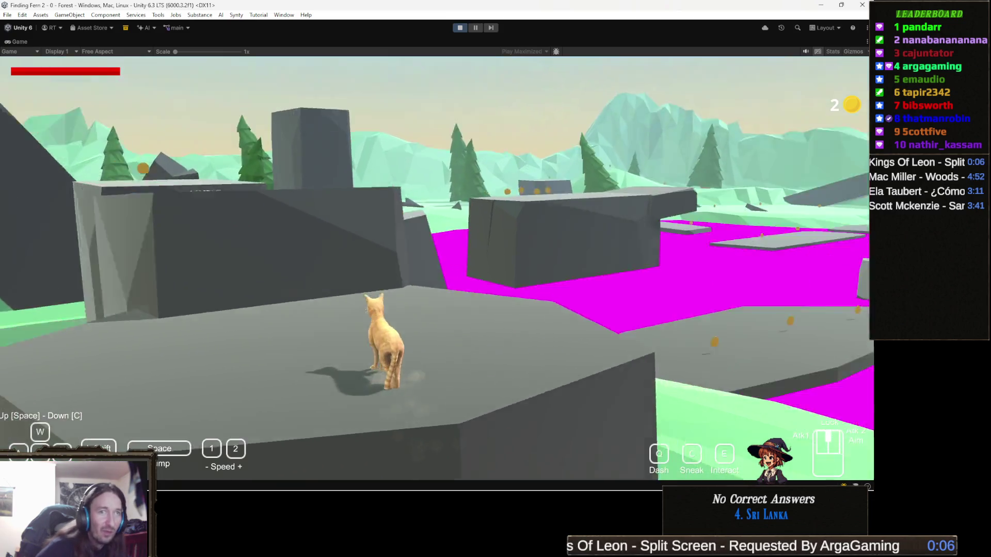
pyautogui.press('w')
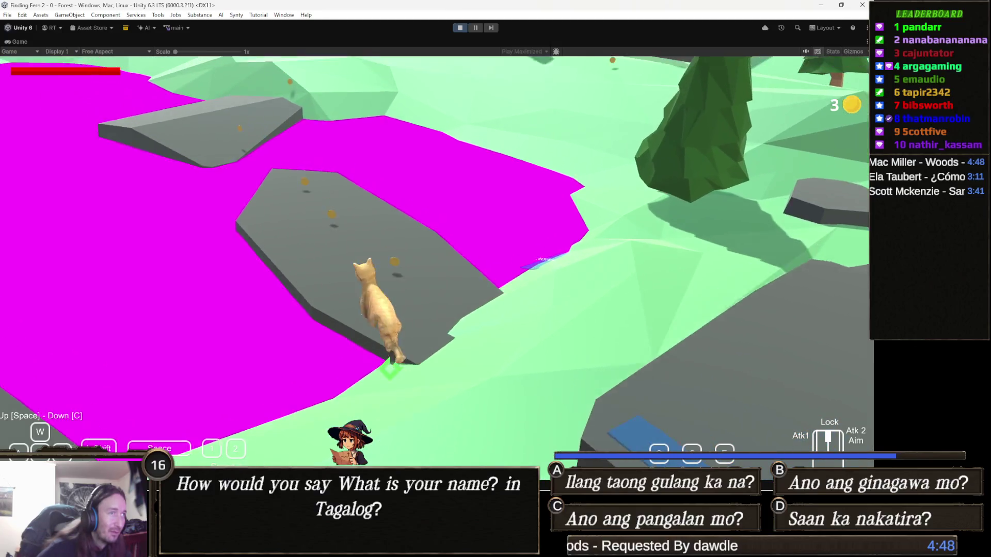
pyautogui.press('w')
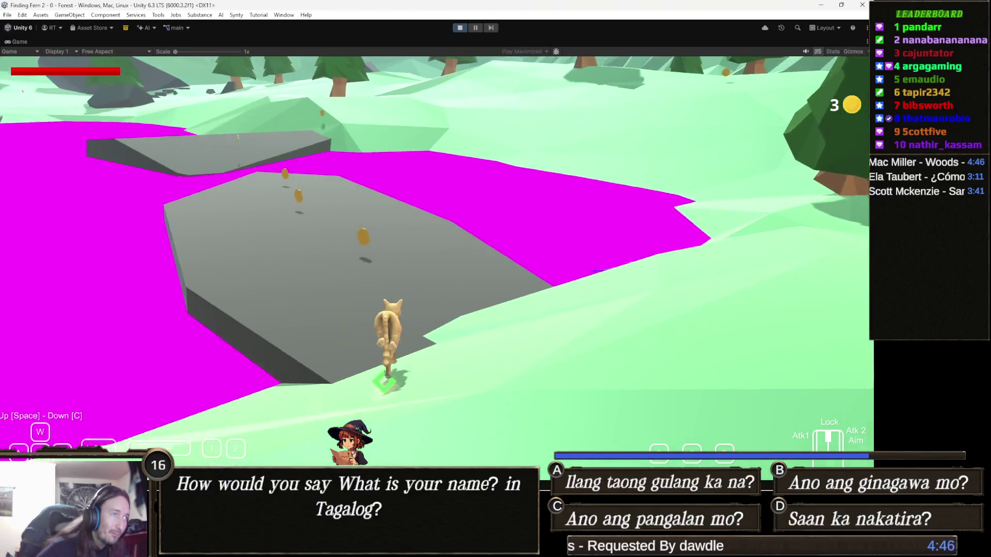
pyautogui.press('w')
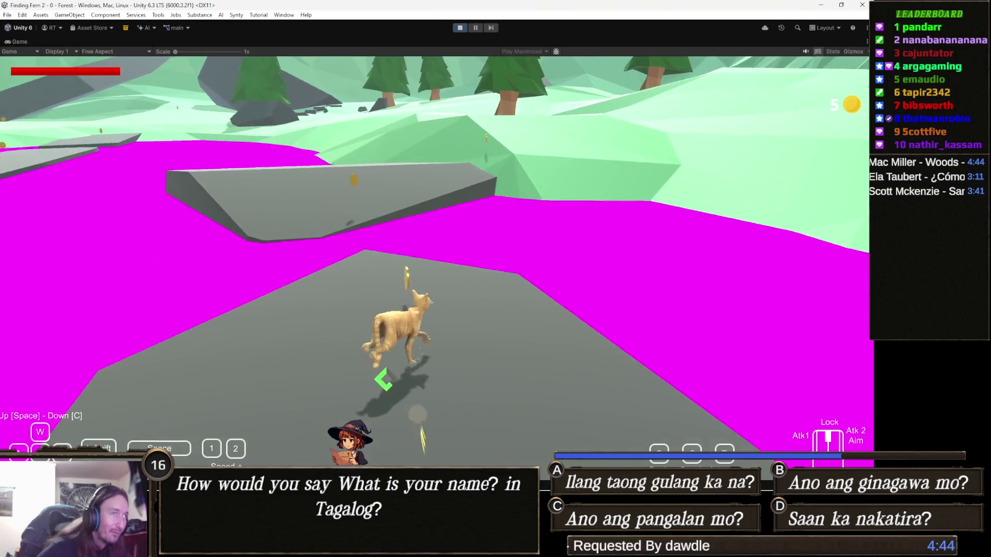
pyautogui.press('w')
pyautogui.press('w')
# - Walk the cat through the magenta area, up the slope onto the higher ledges, then stop the game
pyautogui.press('w')
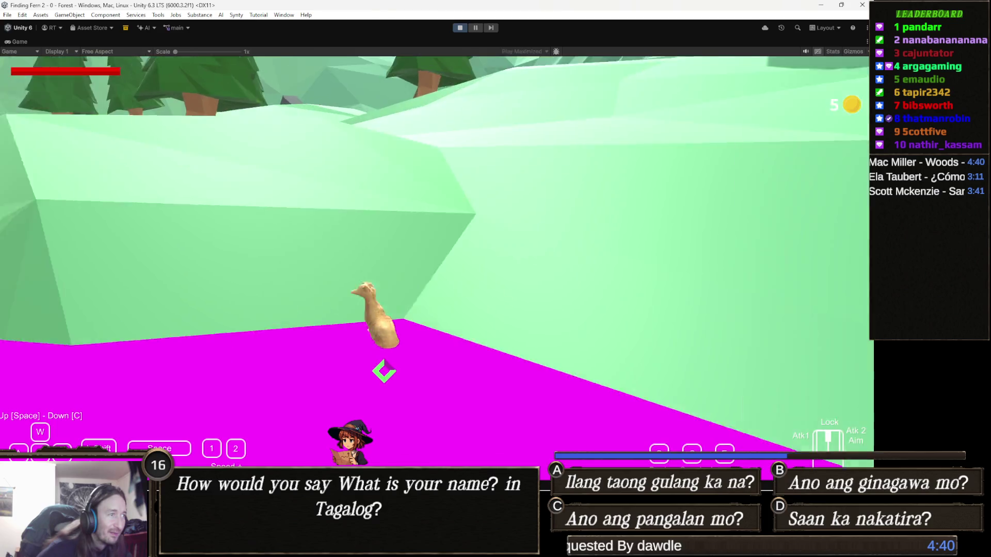
pyautogui.press('w')
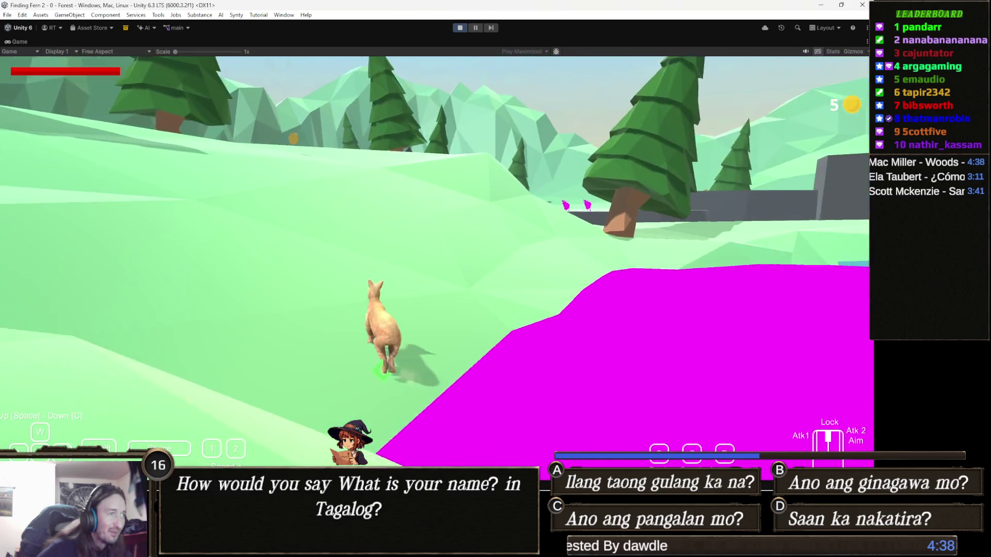
pyautogui.press('w')
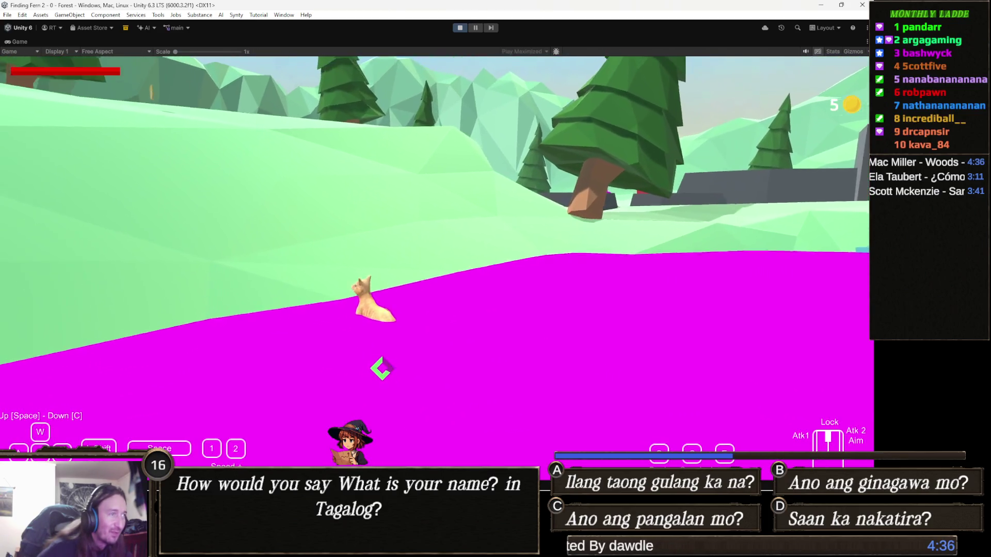
pyautogui.press('w')
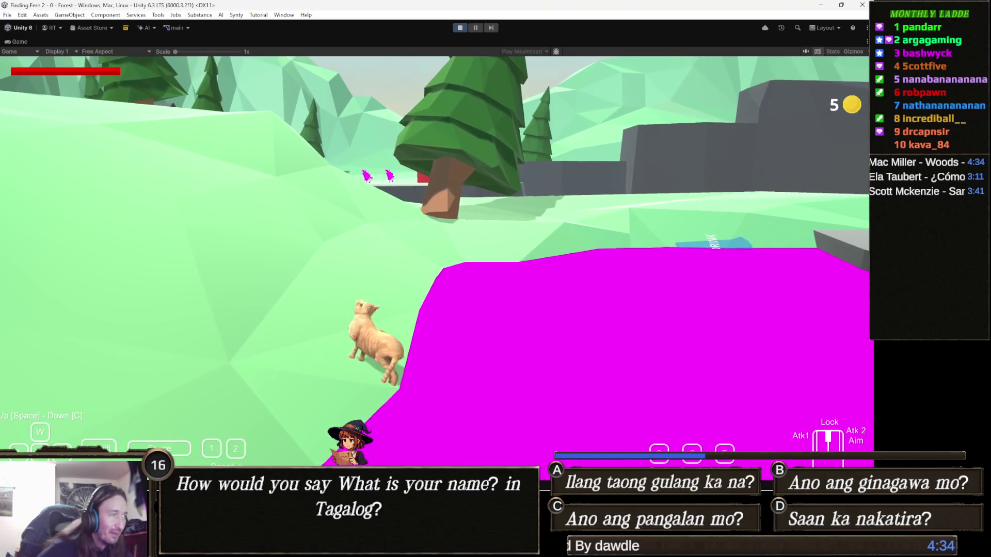
pyautogui.press('w')
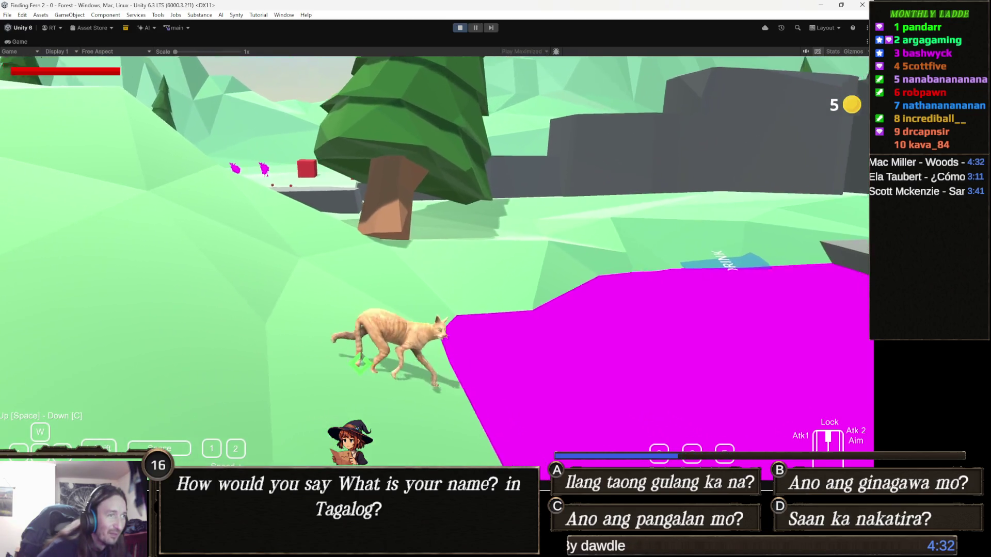
pyautogui.press('w')
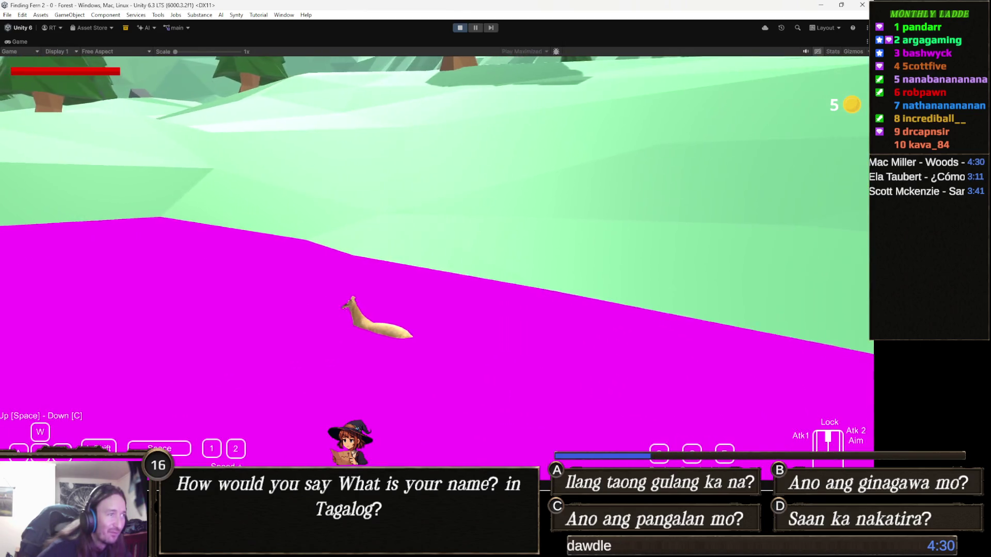
pyautogui.press('w')
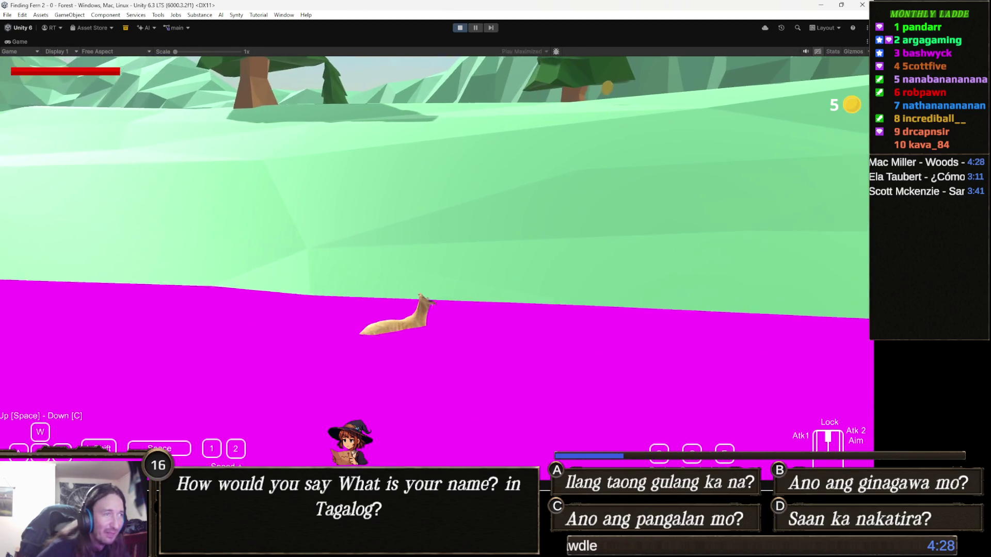
pyautogui.press('w')
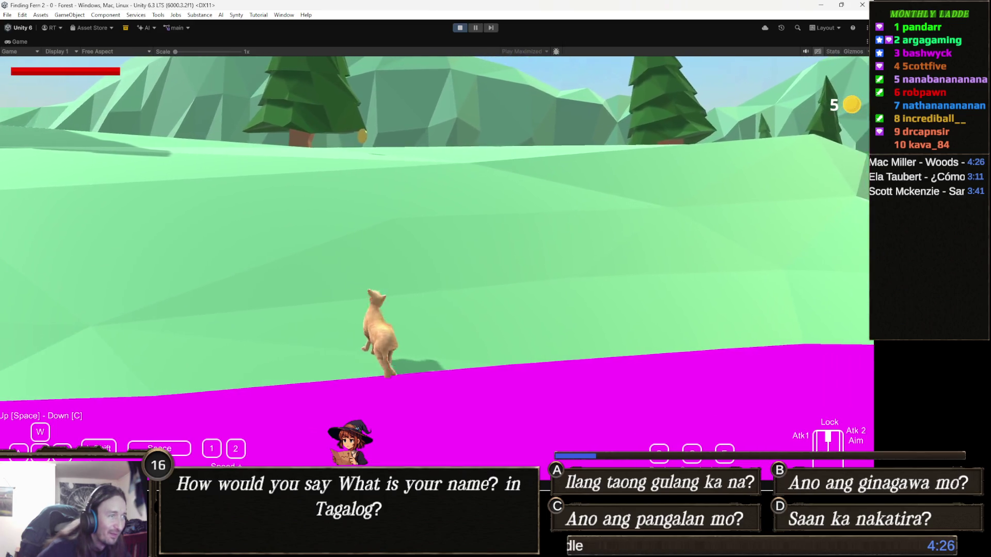
pyautogui.press('w')
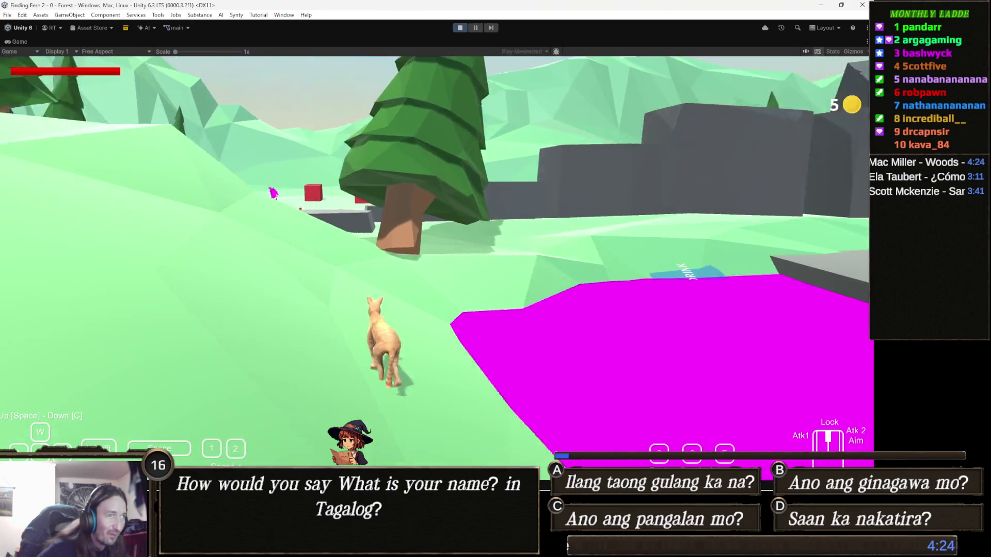
pyautogui.press('w')
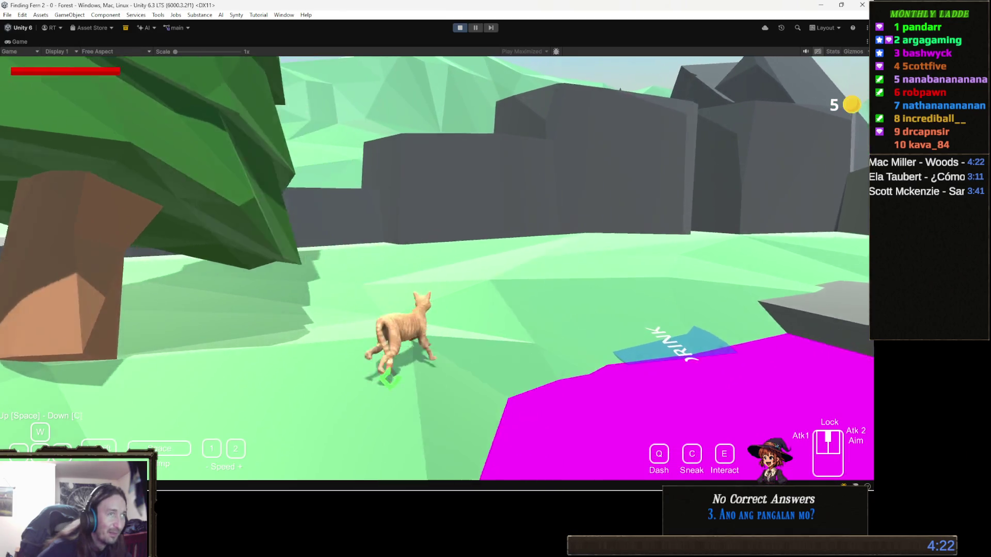
pyautogui.press('w')
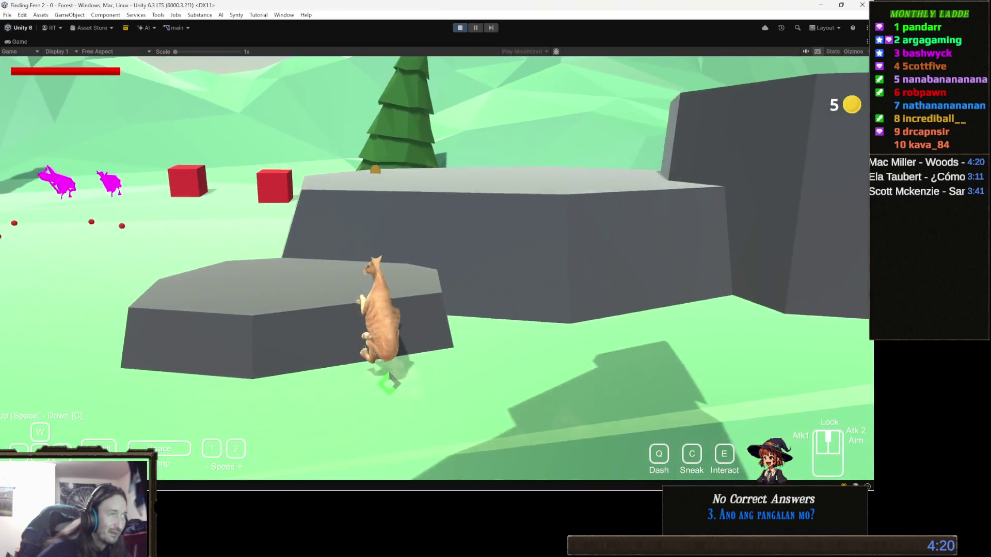
pyautogui.press('w')
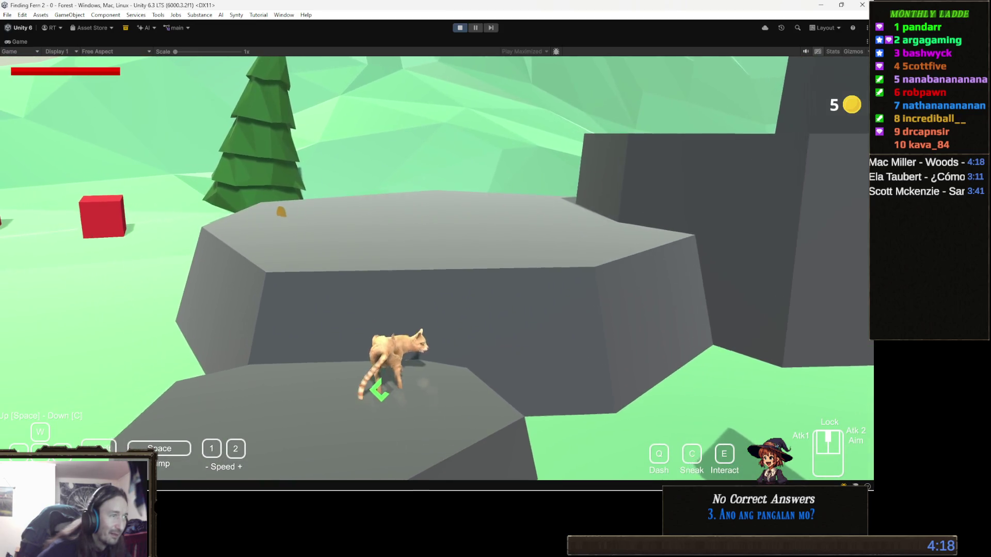
pyautogui.press('space')
pyautogui.press('w')
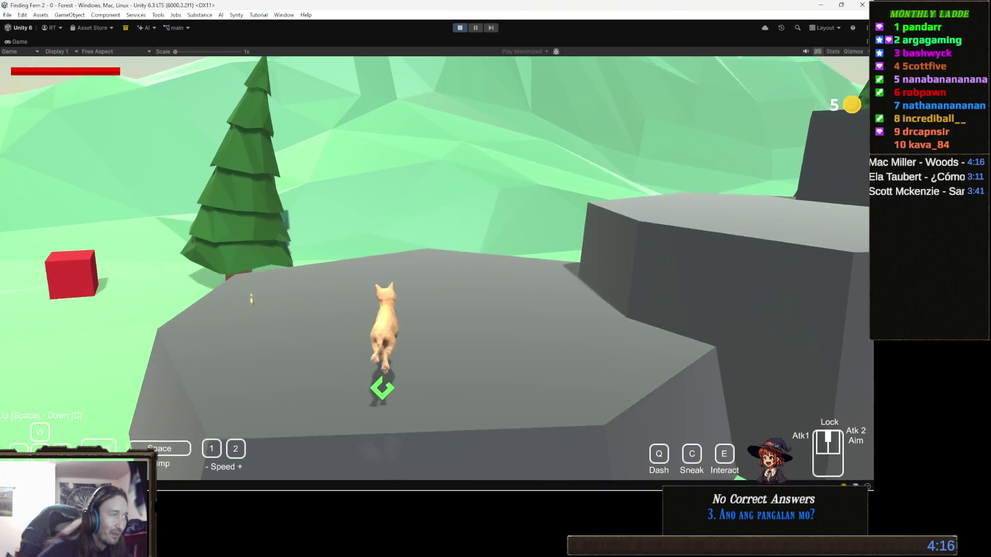
pyautogui.press('w')
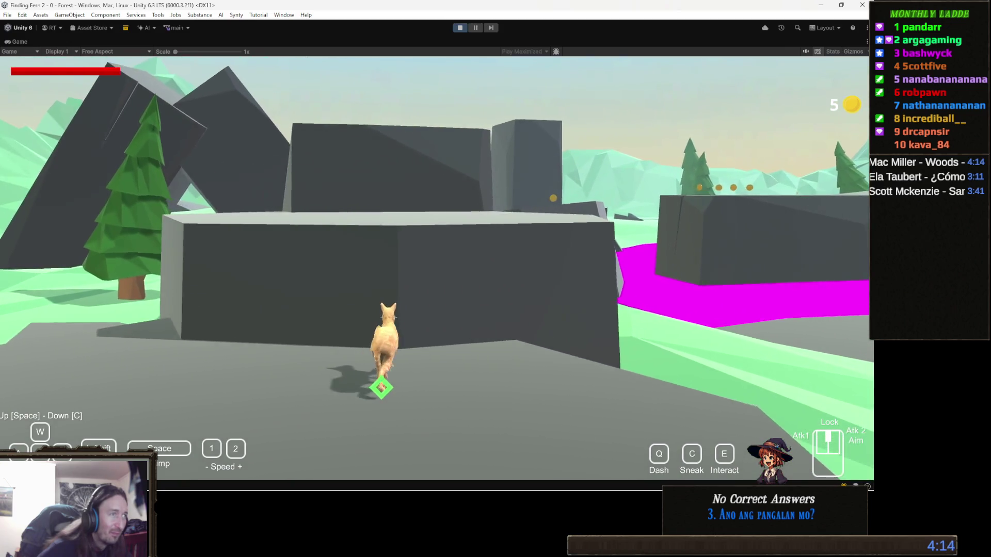
pyautogui.press('space')
pyautogui.press('w')
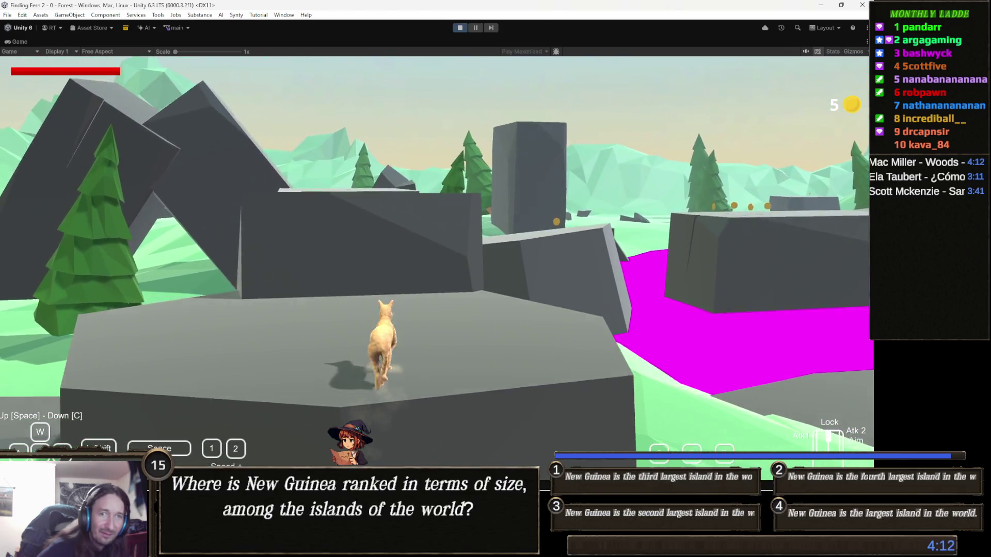
pyautogui.press('w')
pyautogui.click(461, 28)
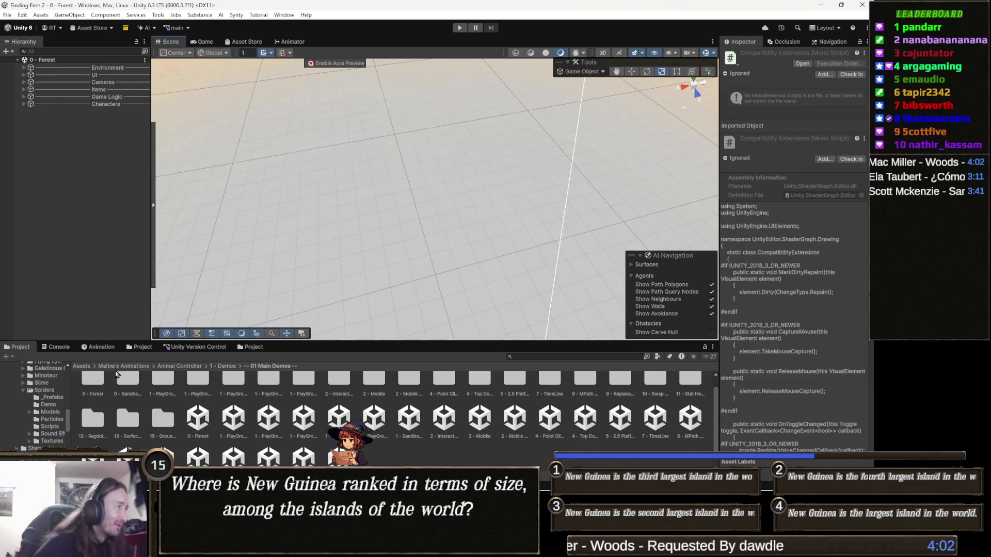
# - Return to the Assets root in the Project window and open the Scenes folder
pyautogui.click(83, 365)
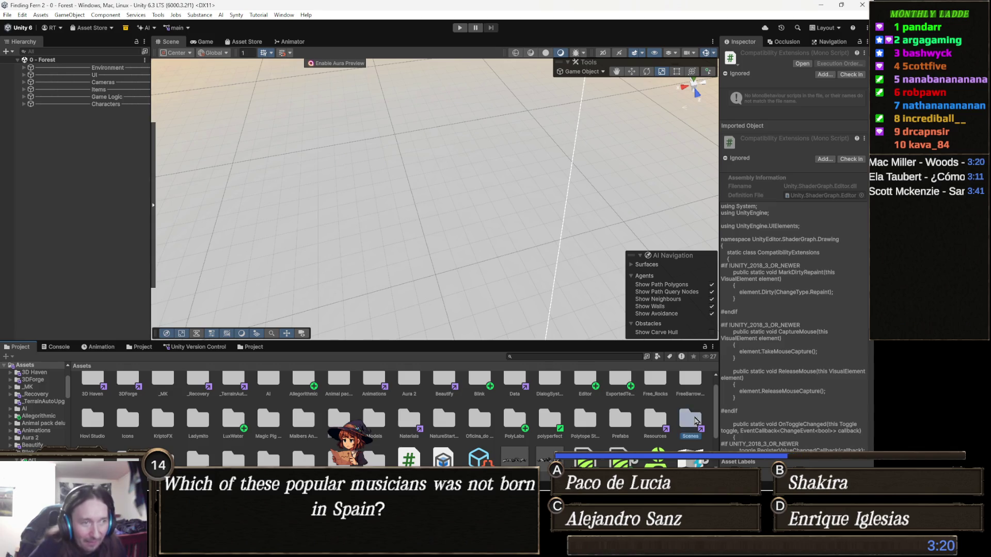
pyautogui.doubleClick(692, 421)
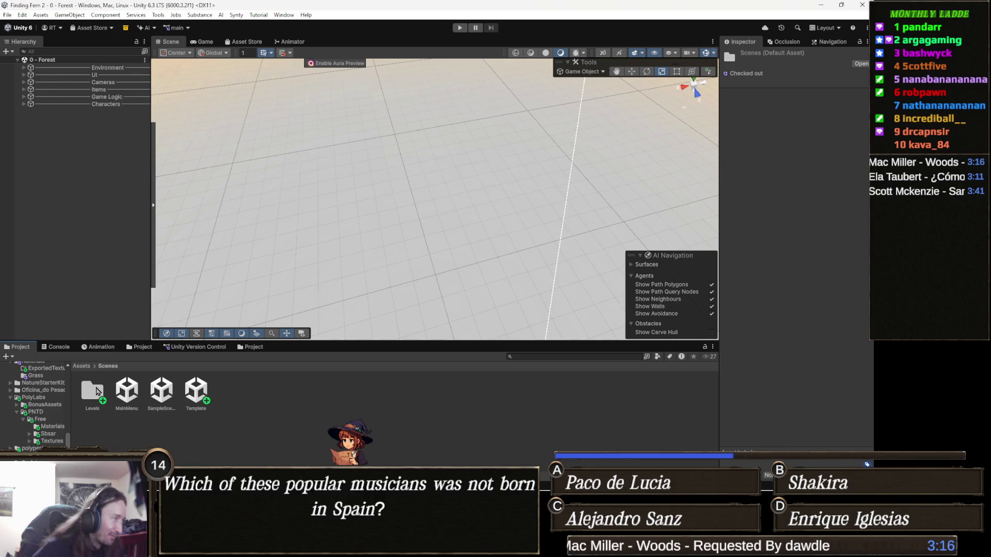
# - Open Level 1 Dark Forest from the Levels folder and orbit over its forest hills
pyautogui.doubleClick(93, 391)
pyautogui.click(94, 391)
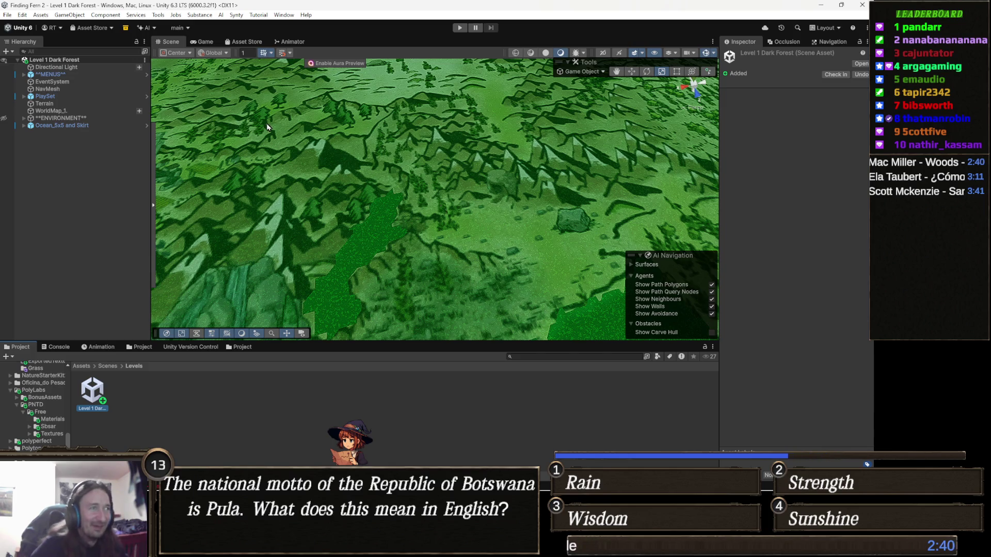
pyautogui.moveTo(353, 181)
pyautogui.mouseDown()
pyautogui.moveTo(455, 284)
pyautogui.moveTo(375, 271)
pyautogui.mouseUp()
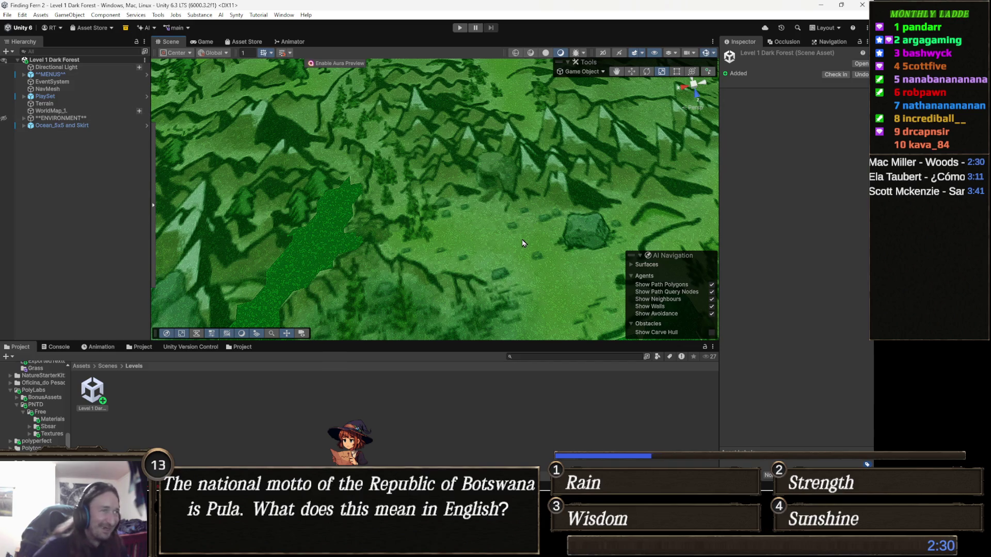
pyautogui.scroll(-10, 522, 243)
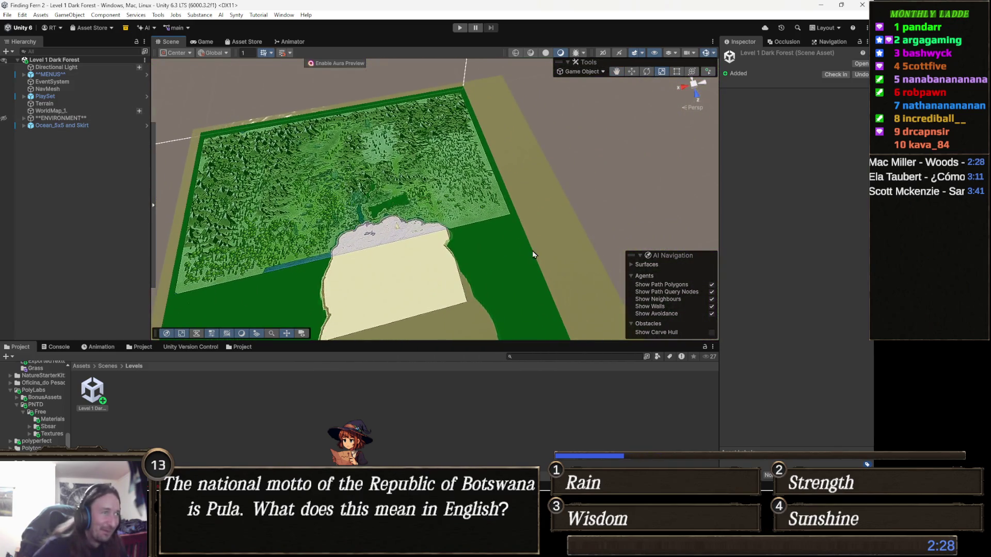
# - Select the Dark Forest terrain so its Terrain Tools show in the Inspector
pyautogui.click(485, 266)
pyautogui.scroll(10, 434, 220)
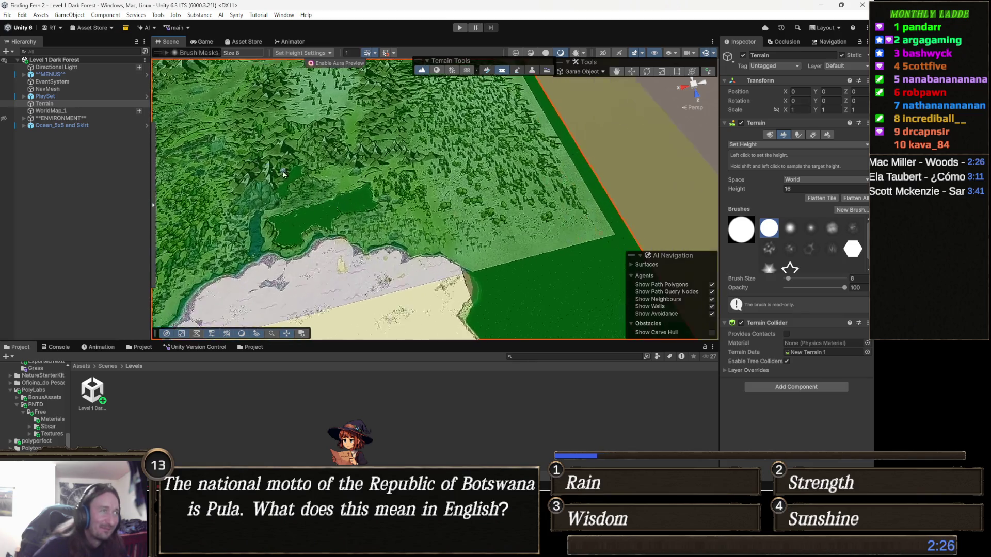
pyautogui.scroll(8, 434, 221)
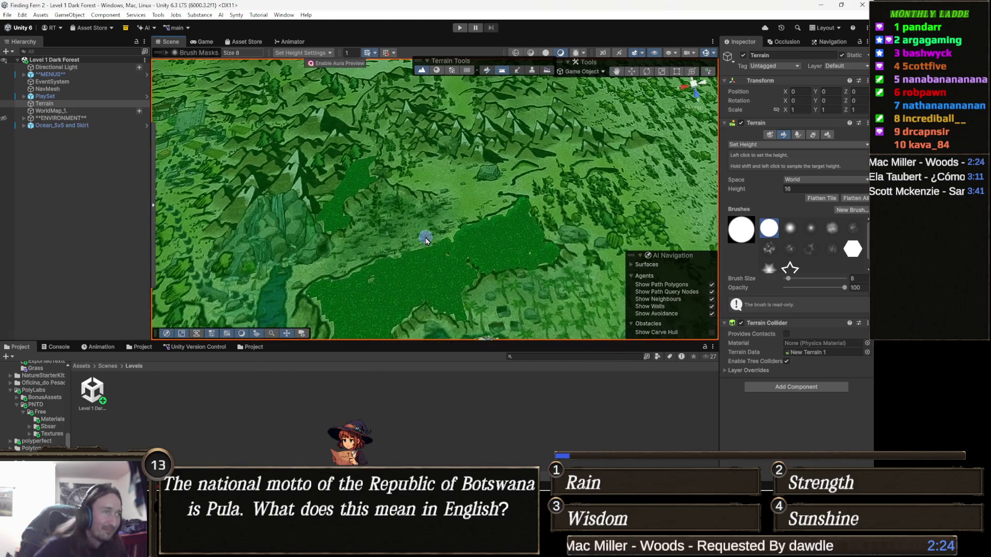
# - Reconfirm Set Height as the sculpting mode over a fresh hillside spot
pyautogui.moveTo(397, 263); pyautogui.dragTo(453, 245)
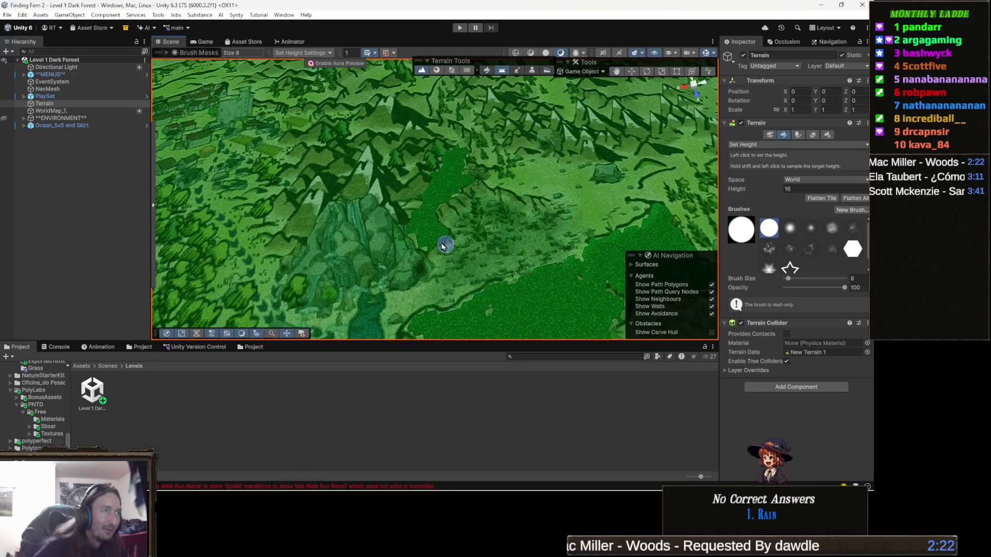
pyautogui.scroll(6, 501, 227)
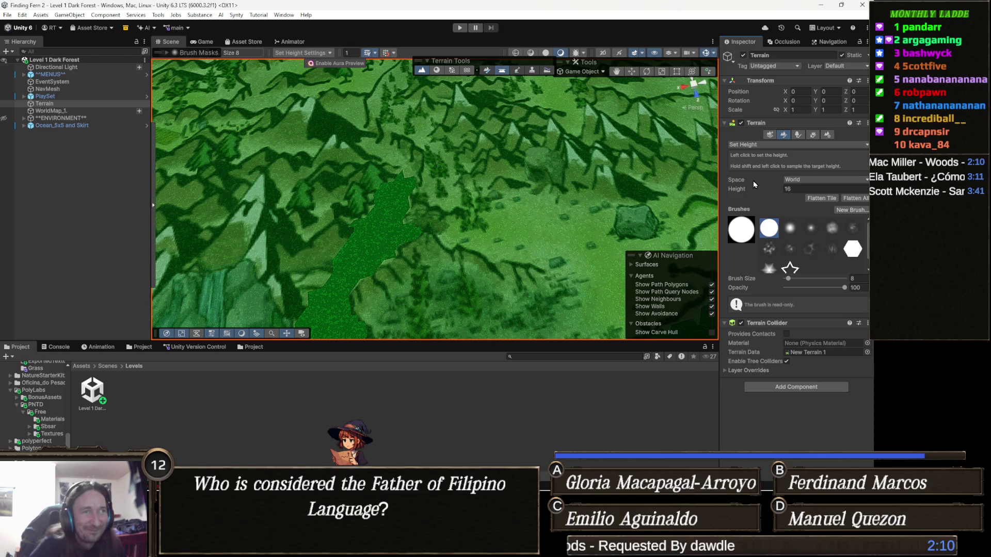
pyautogui.click(768, 145)
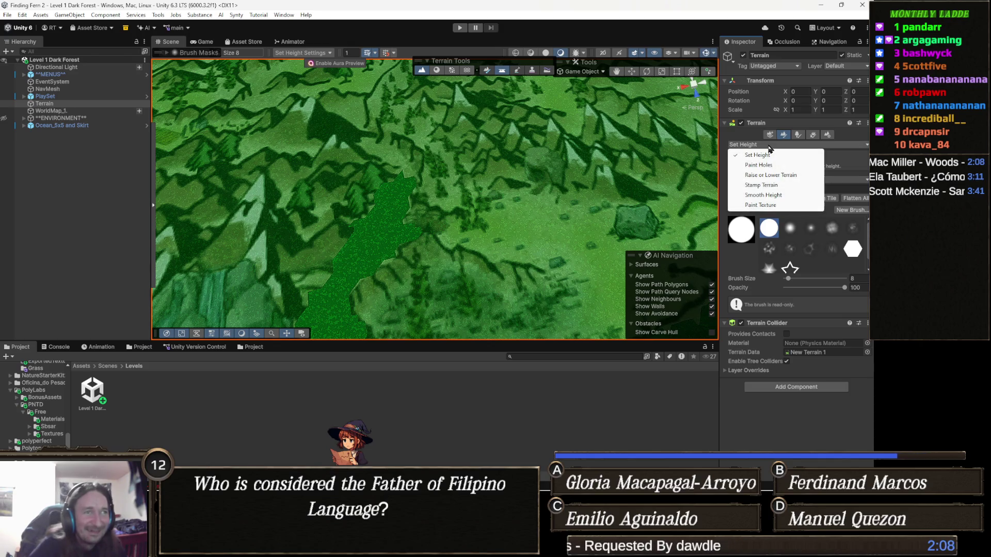
pyautogui.click(818, 445)
pyautogui.write('16')
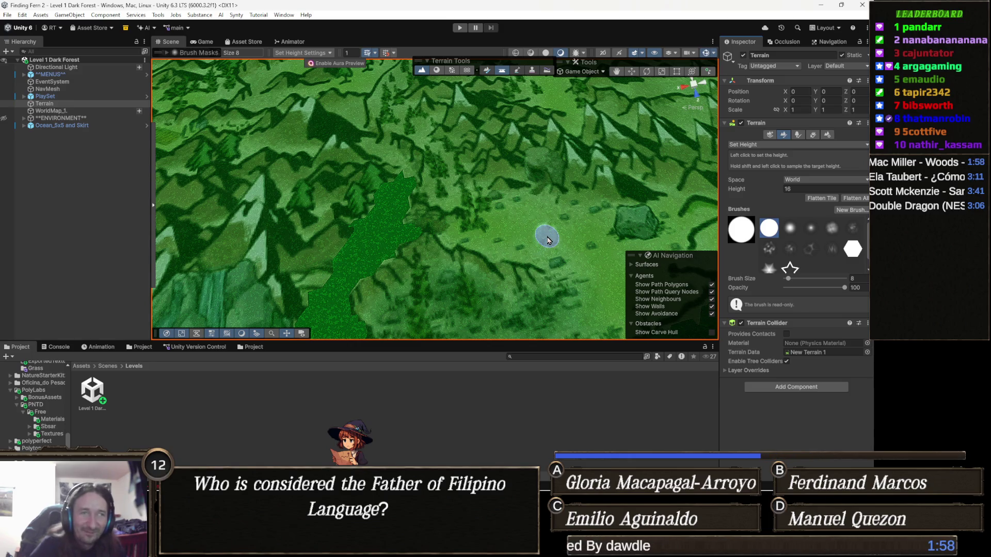
# - Flatten a spot on the hill and extend it rightward into a height-16 strip
pyautogui.moveTo(486, 235)
pyautogui.mouseDown()
pyautogui.moveTo(483, 258)
pyautogui.moveTo(493, 226)
pyautogui.mouseUp()
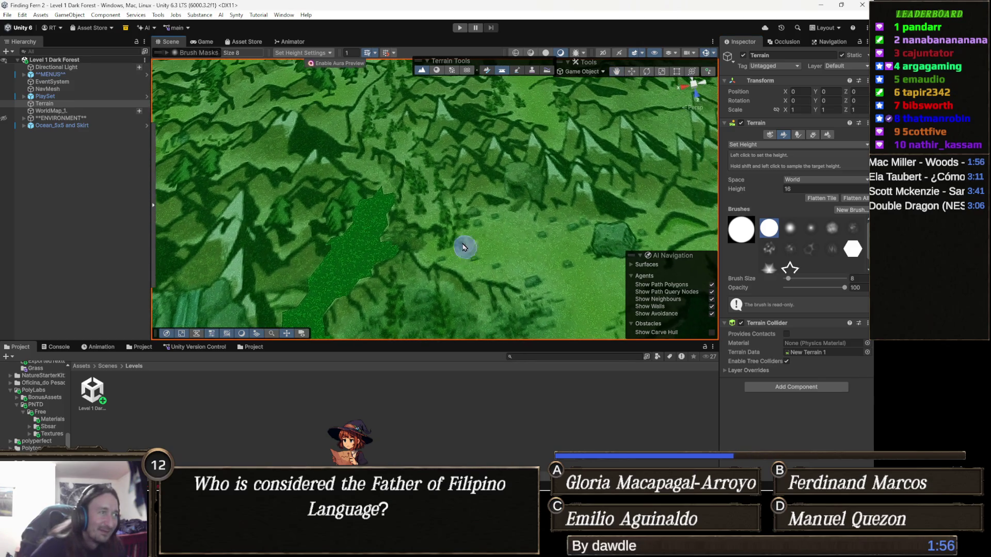
pyautogui.scroll(3, 493, 226)
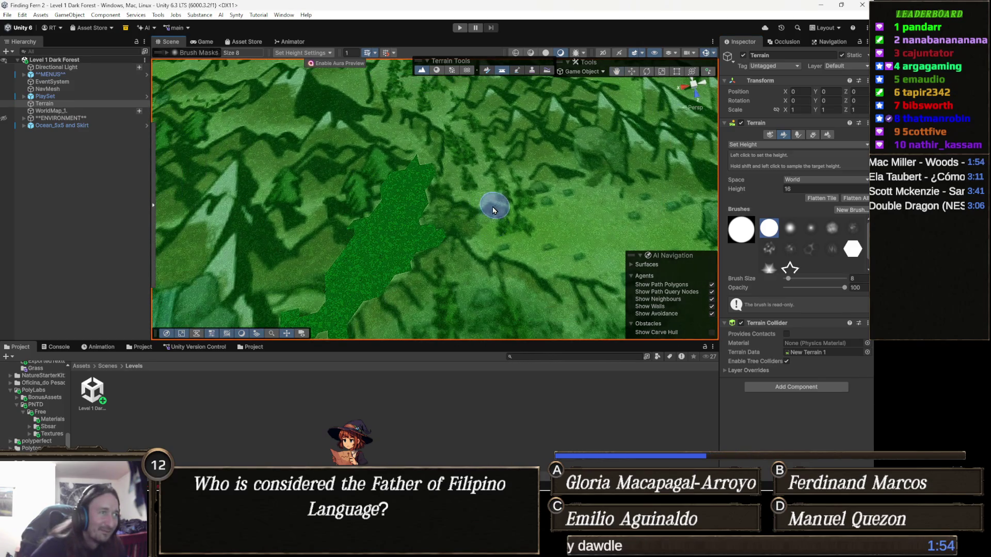
pyautogui.scroll(1, 493, 217)
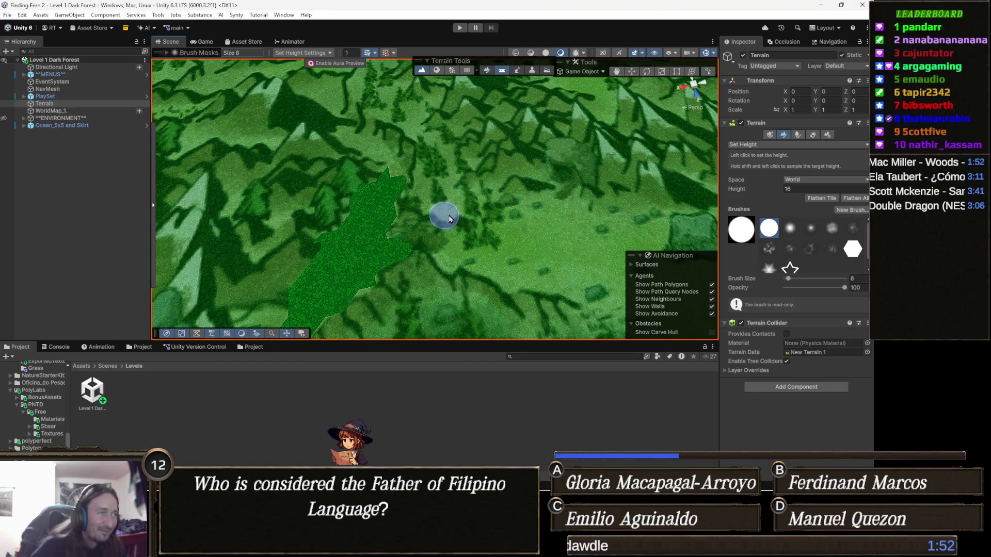
pyautogui.scroll(2, 453, 209)
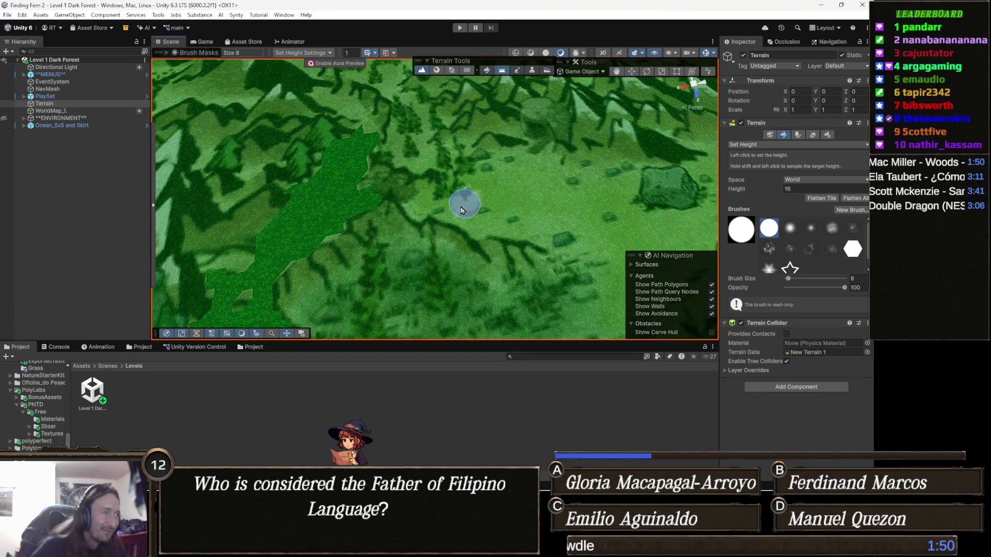
pyautogui.scroll(1, 442, 191)
pyautogui.scroll(1, 434, 205)
pyautogui.scroll(1, 419, 208)
pyautogui.click(424, 203)
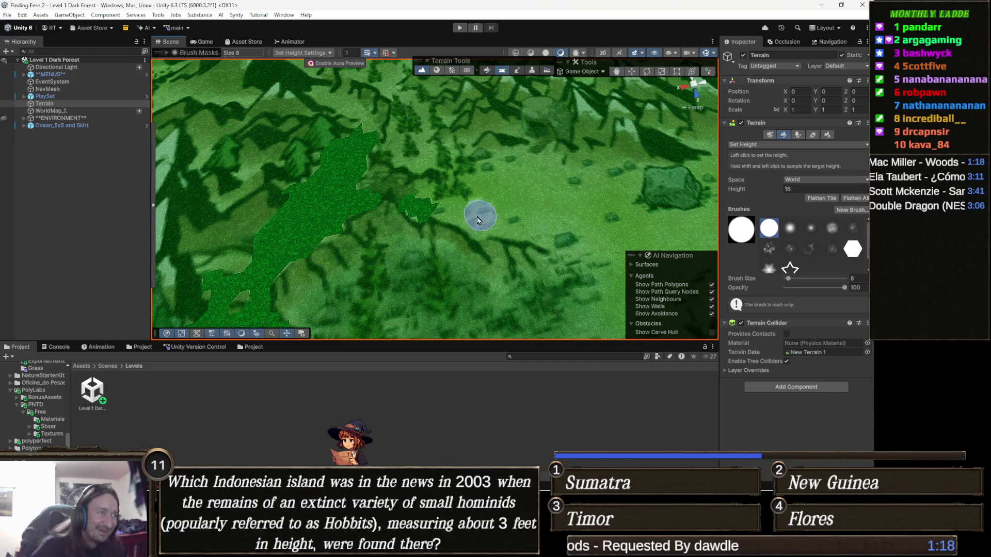
pyautogui.moveTo(449, 212); pyautogui.dragTo(482, 231)
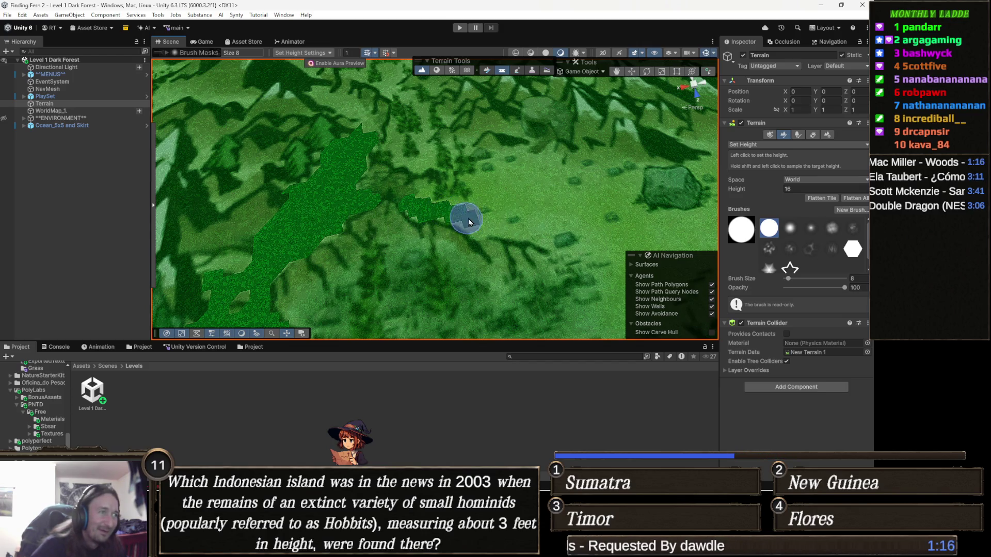
pyautogui.moveTo(481, 231); pyautogui.dragTo(507, 229)
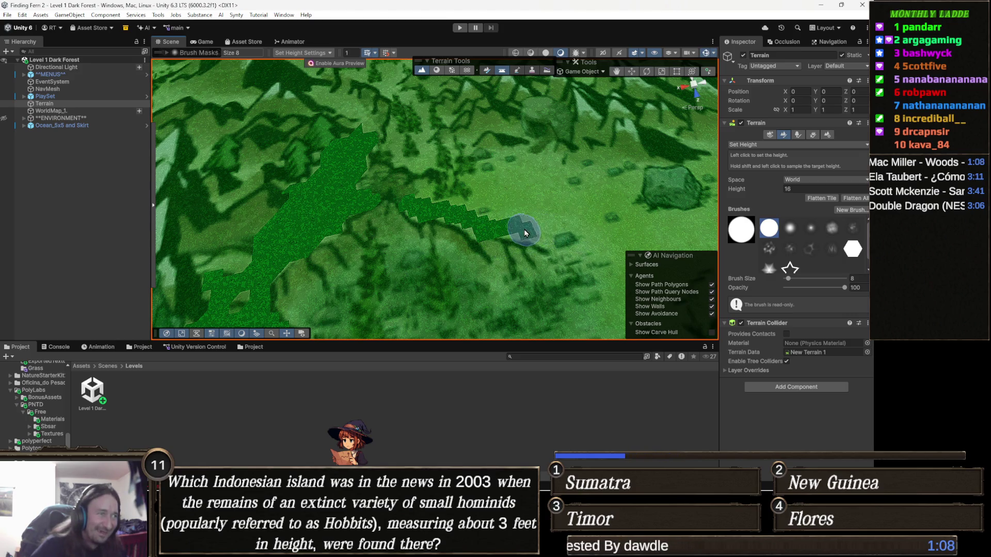
pyautogui.moveTo(527, 230); pyautogui.dragTo(563, 248)
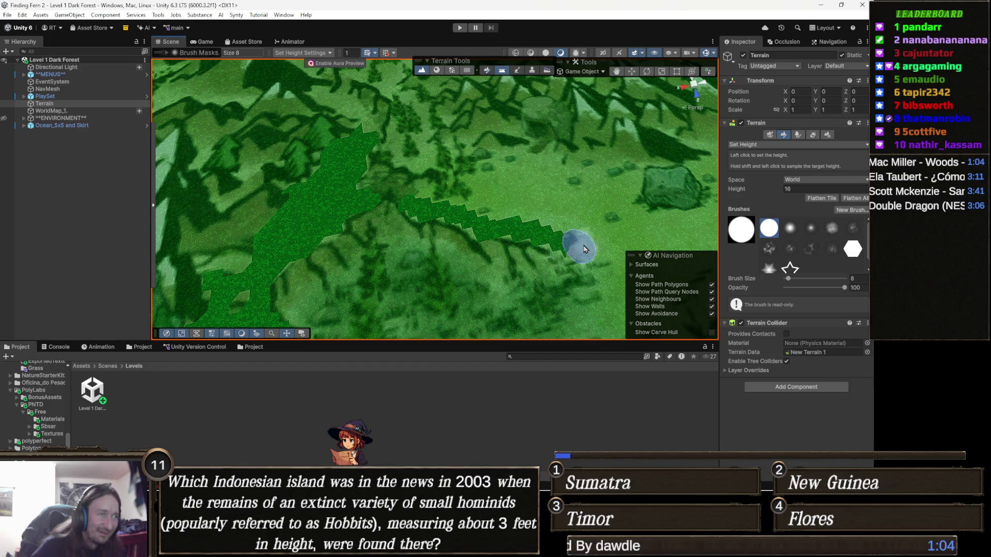
pyautogui.scroll(-3, 563, 247)
pyautogui.scroll(-3, 509, 231)
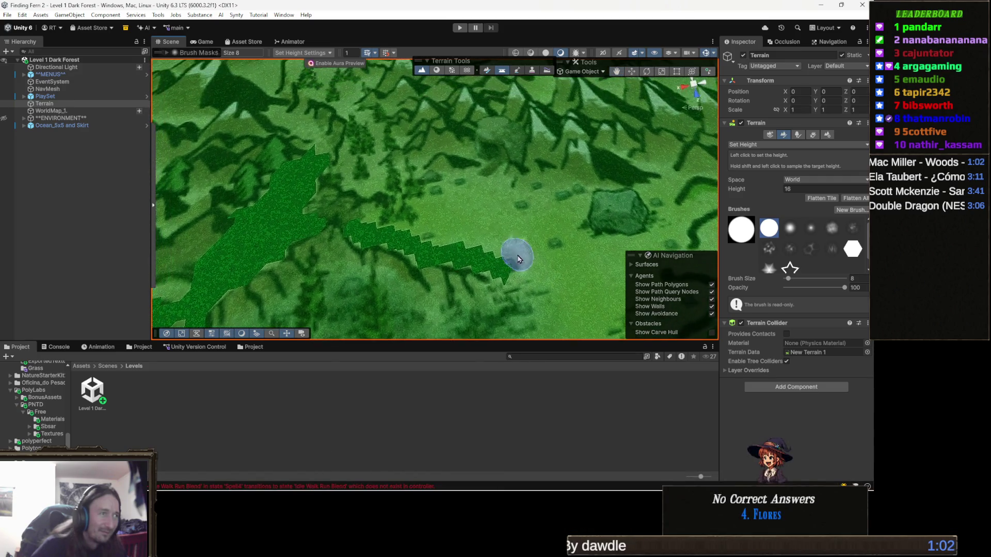
# - Grow the strip along the hillside and join the flattened pieces into one patch
pyautogui.moveTo(472, 248)
pyautogui.mouseDown()
pyautogui.moveTo(498, 279)
pyautogui.moveTo(508, 263)
pyautogui.mouseUp()
pyautogui.scroll(2, 507, 259)
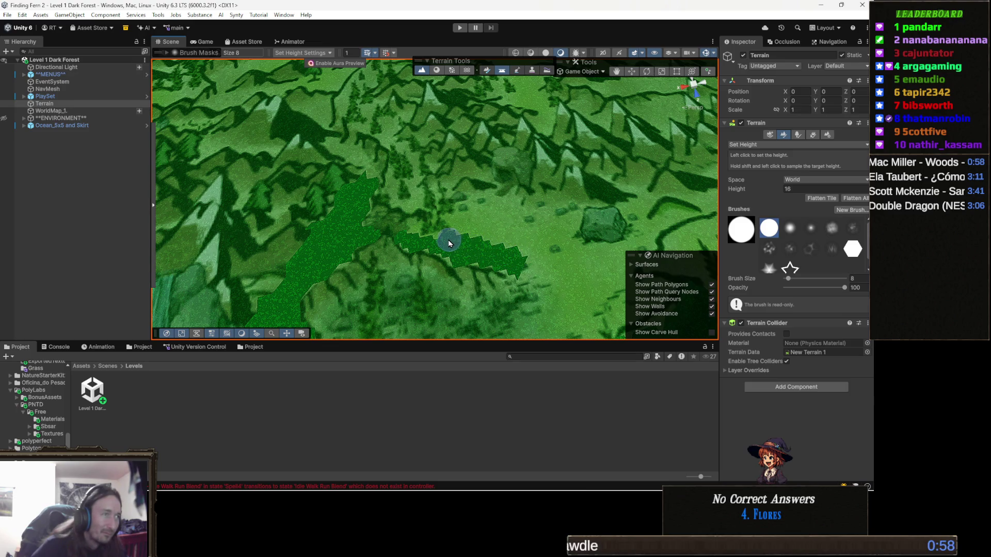
pyautogui.moveTo(448, 240); pyautogui.dragTo(521, 197)
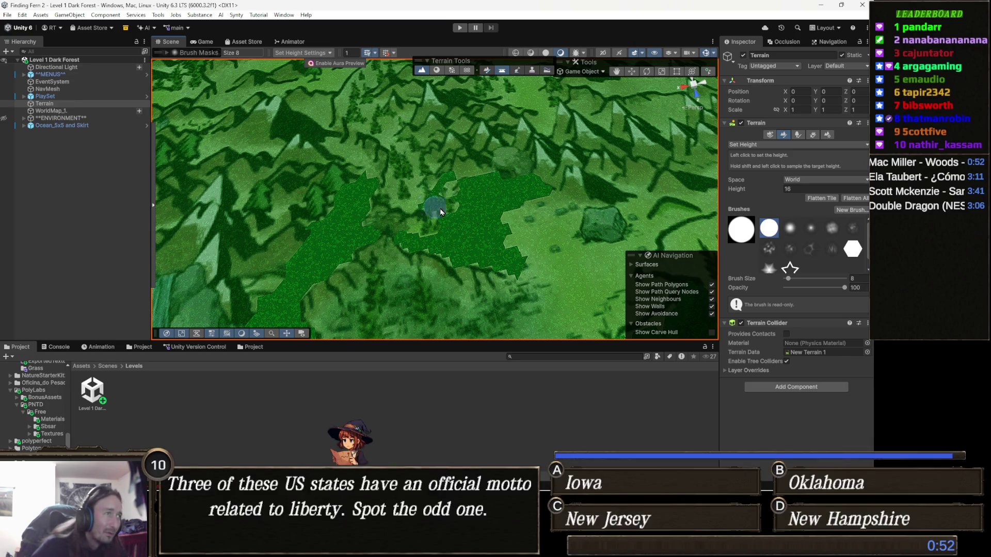
pyautogui.moveTo(448, 192); pyautogui.dragTo(399, 193)
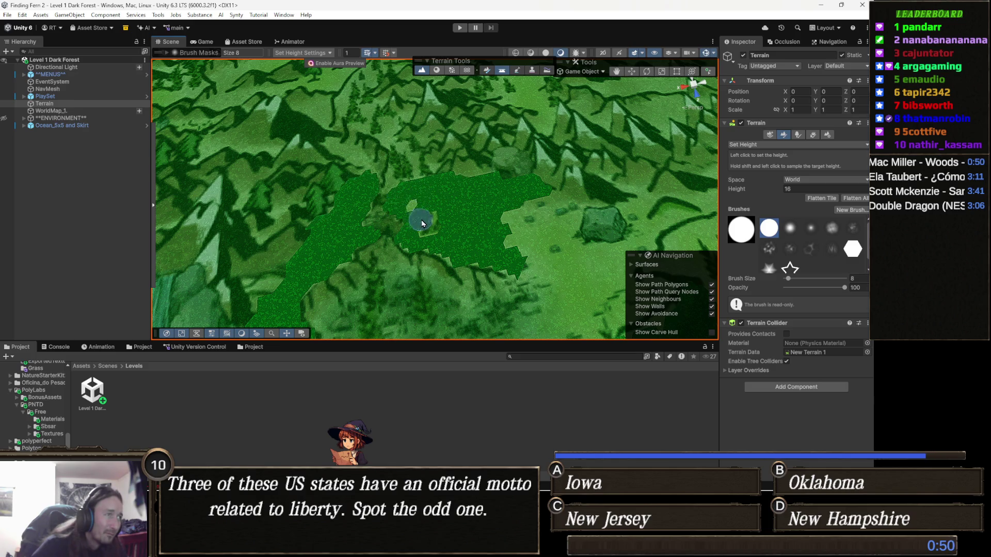
pyautogui.moveTo(499, 248); pyautogui.dragTo(510, 262)
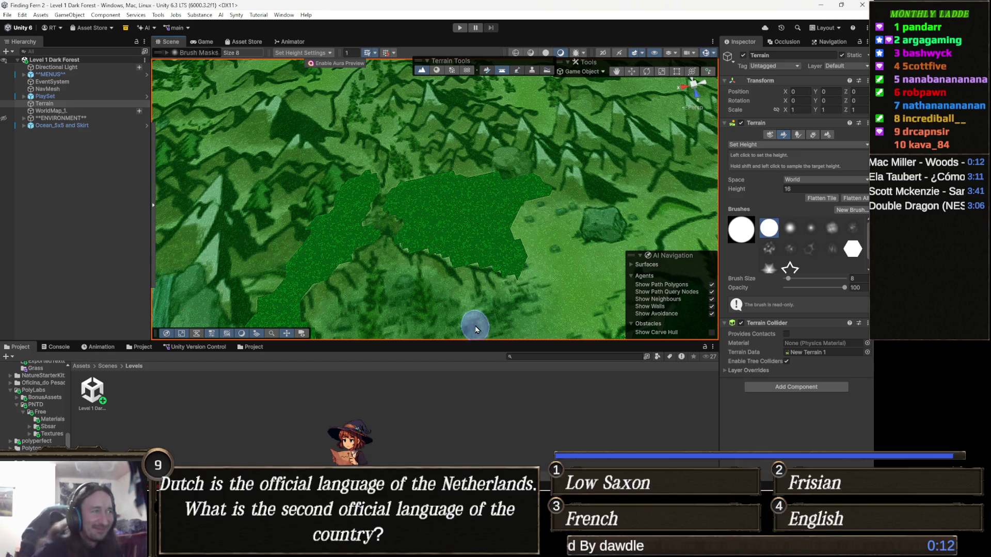
pyautogui.moveTo(512, 241); pyautogui.dragTo(477, 211)
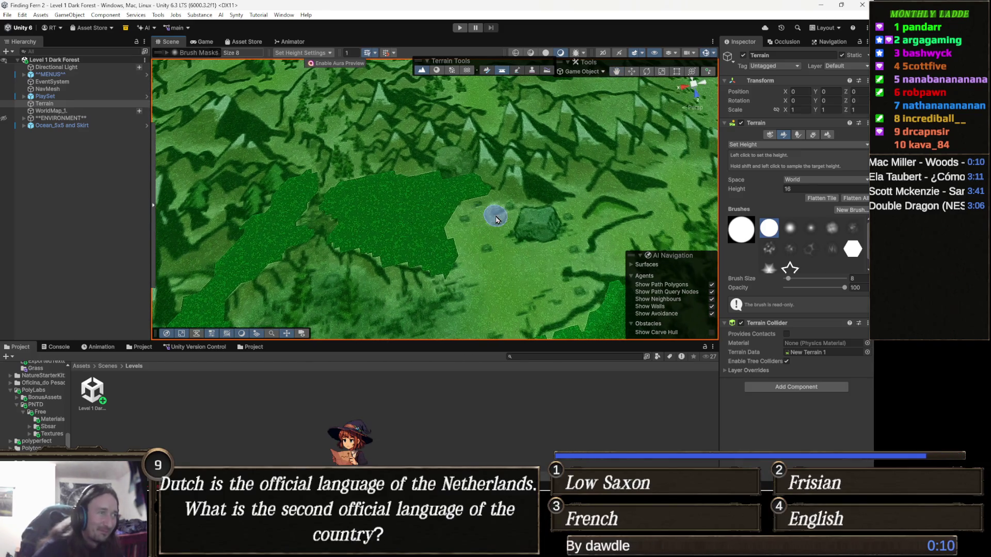
pyautogui.scroll(2, 464, 209)
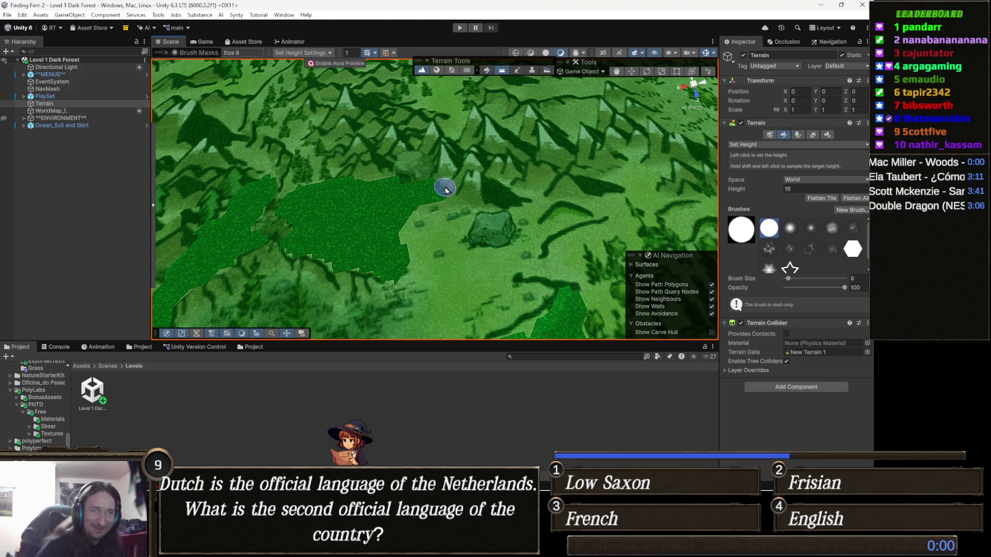
pyautogui.scroll(2, 485, 233)
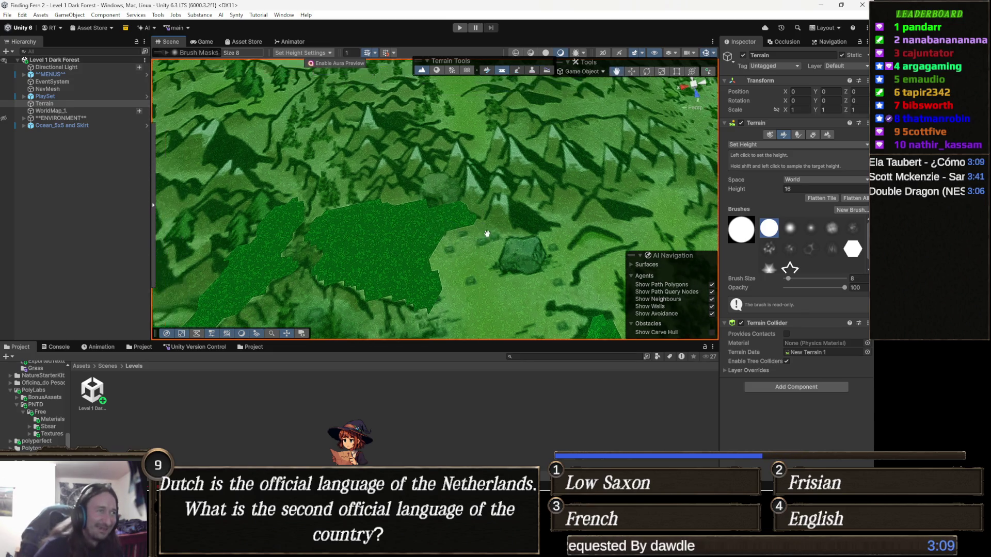
pyautogui.scroll(-3, 485, 233)
pyautogui.scroll(-1, 348, 202)
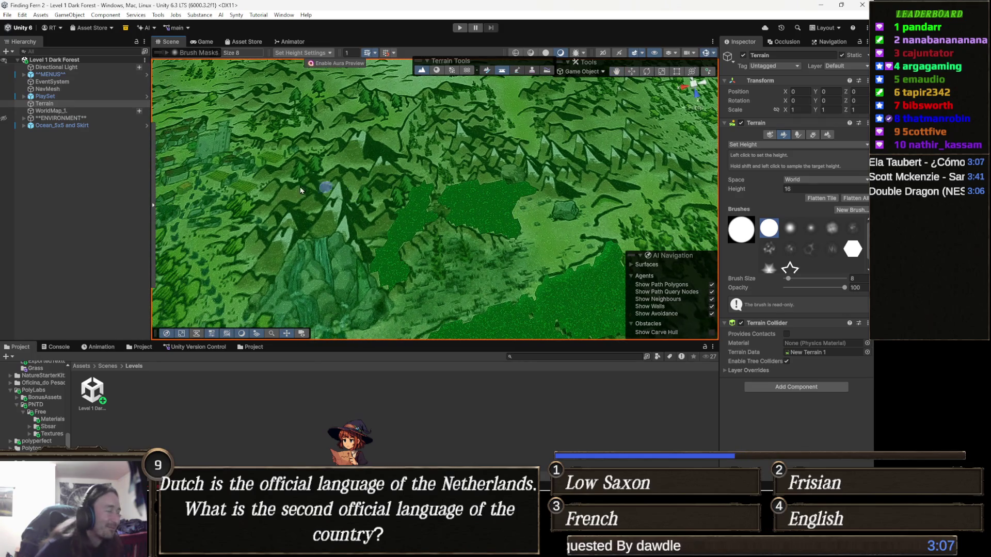
# - Show the ENVIRONMENT rocks and trees again in the Hierarchy
pyautogui.click(4, 118)
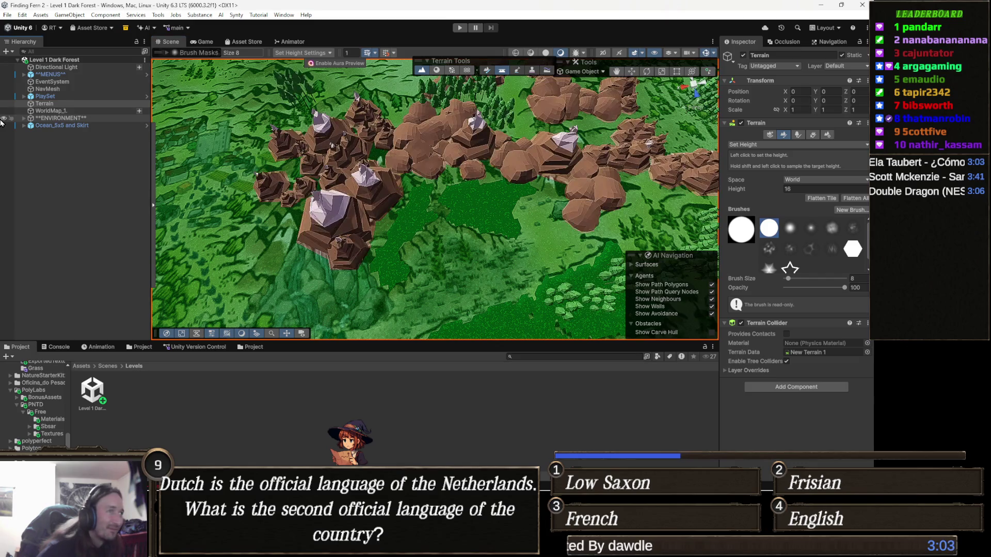
pyautogui.click(3, 117)
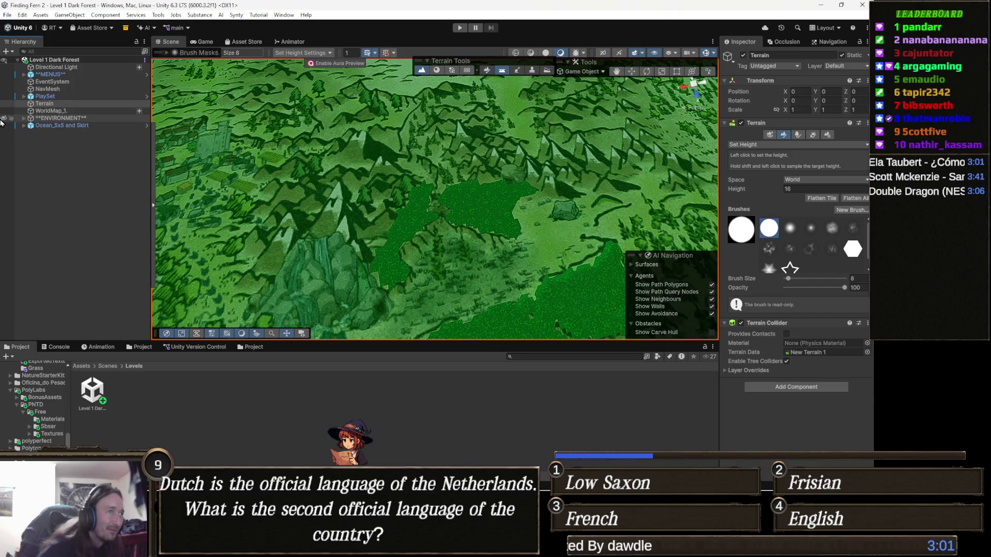
pyautogui.click(3, 118)
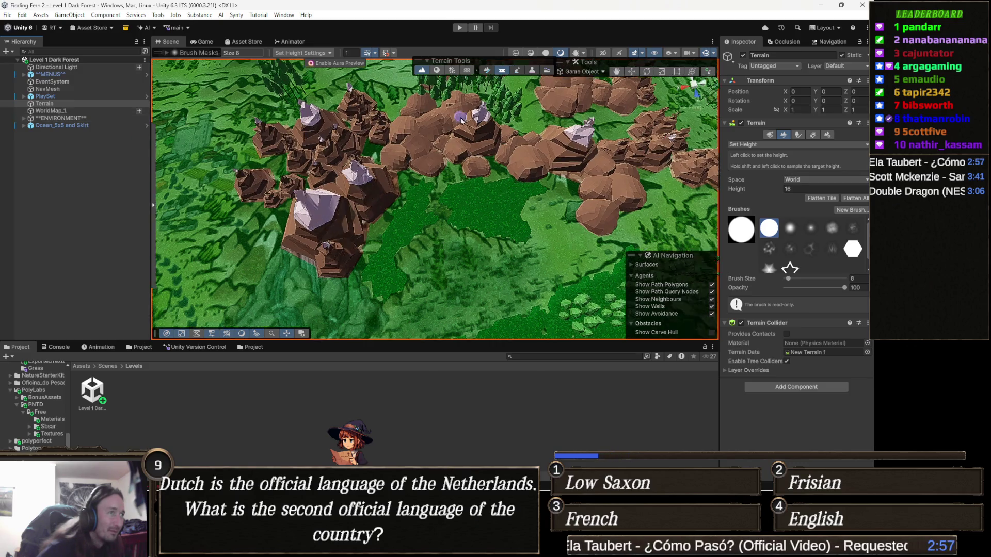
pyautogui.scroll(3, 457, 186)
pyautogui.scroll(3, 457, 186)
pyautogui.scroll(2, 458, 187)
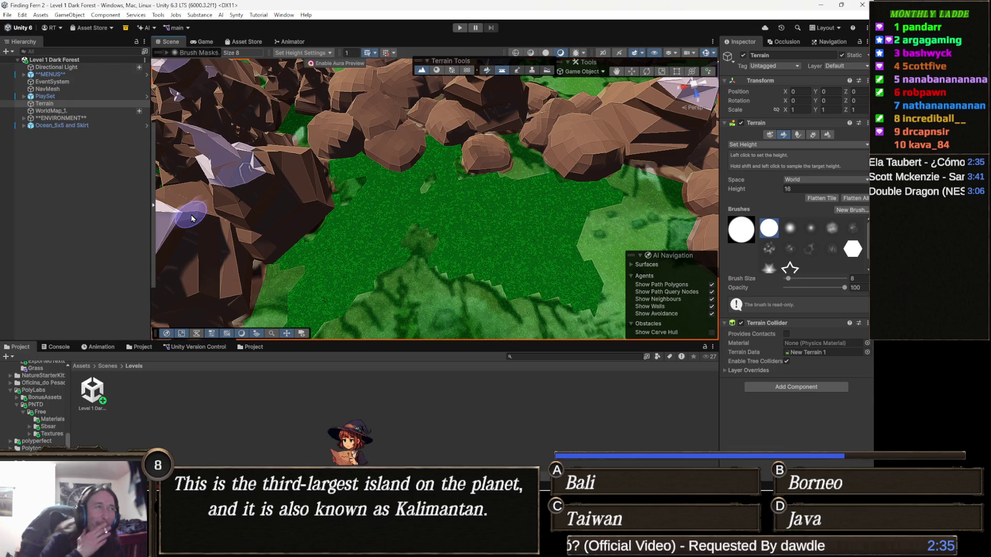
pyautogui.moveTo(403, 237); pyautogui.dragTo(363, 261)
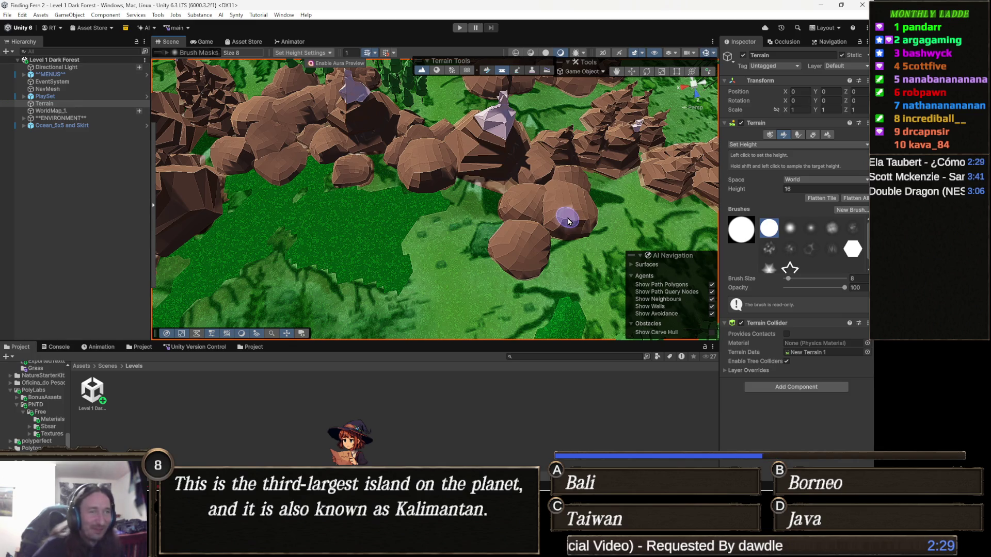
pyautogui.scroll(-5, 568, 223)
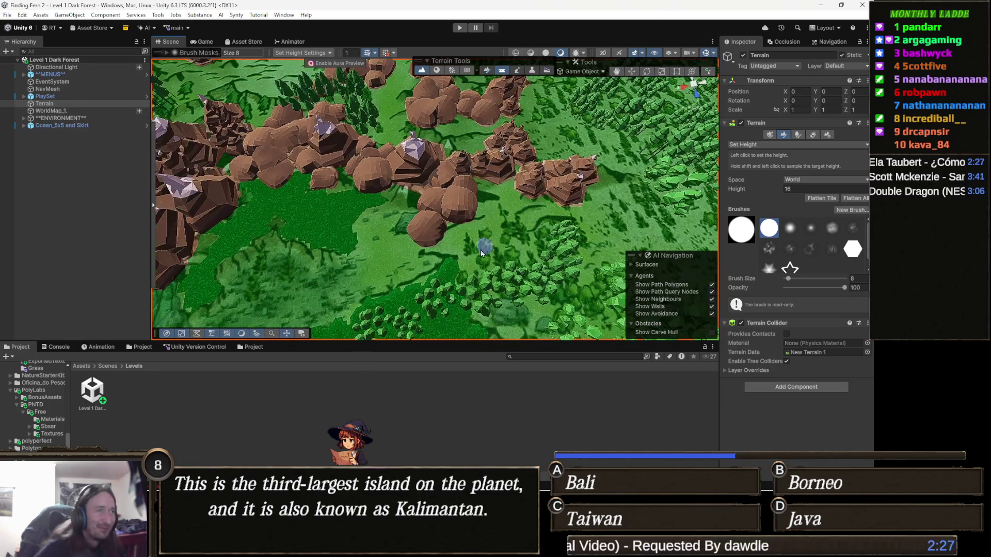
pyautogui.moveTo(526, 241); pyautogui.dragTo(435, 260)
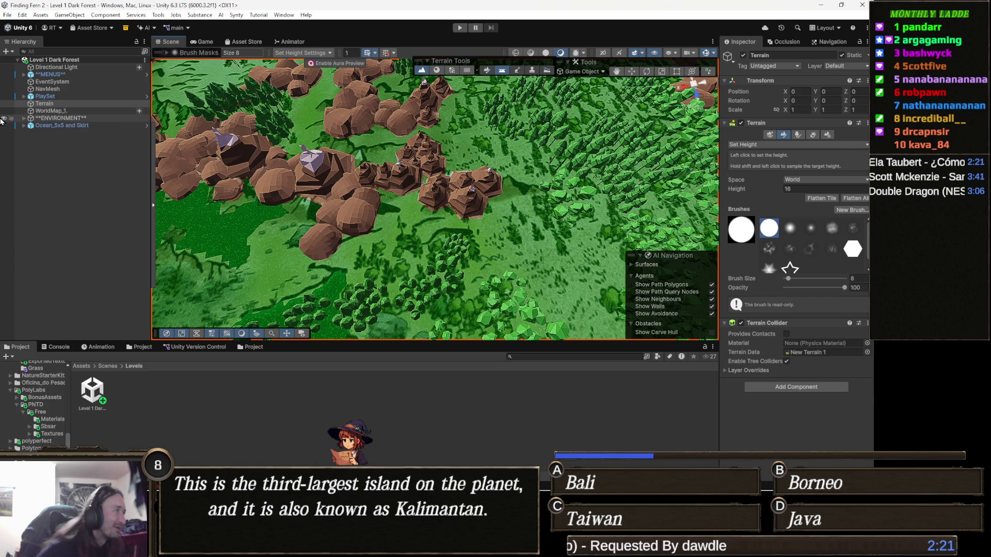
pyautogui.click(4, 119)
pyautogui.scroll(-5, 326, 231)
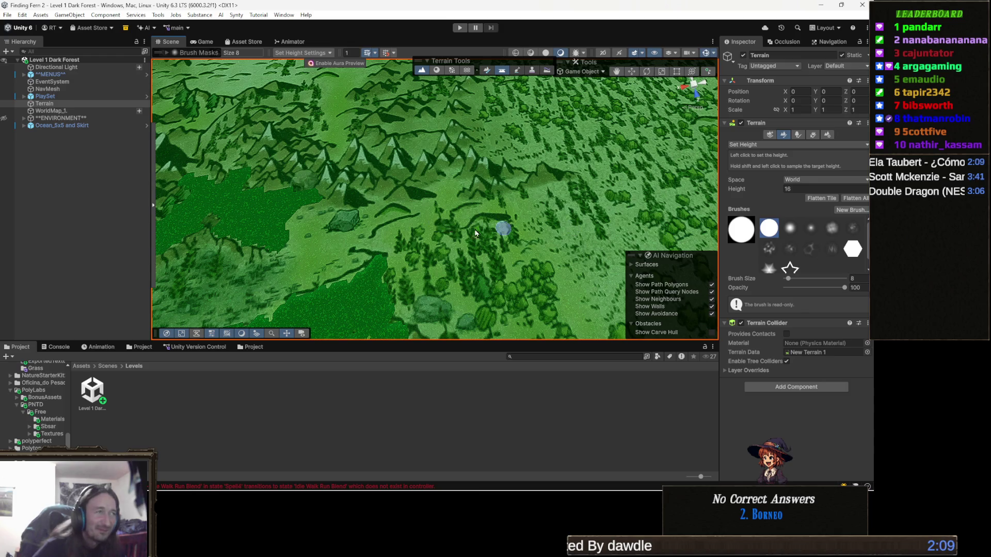
pyautogui.scroll(-3, 431, 225)
# - Pan across the bare terrain's flattened terraces toward the mountains
pyautogui.moveTo(469, 192)
pyautogui.mouseDown()
pyautogui.moveTo(411, 224)
pyautogui.moveTo(487, 236)
pyautogui.moveTo(454, 222)
pyautogui.moveTo(507, 218)
pyautogui.mouseUp()
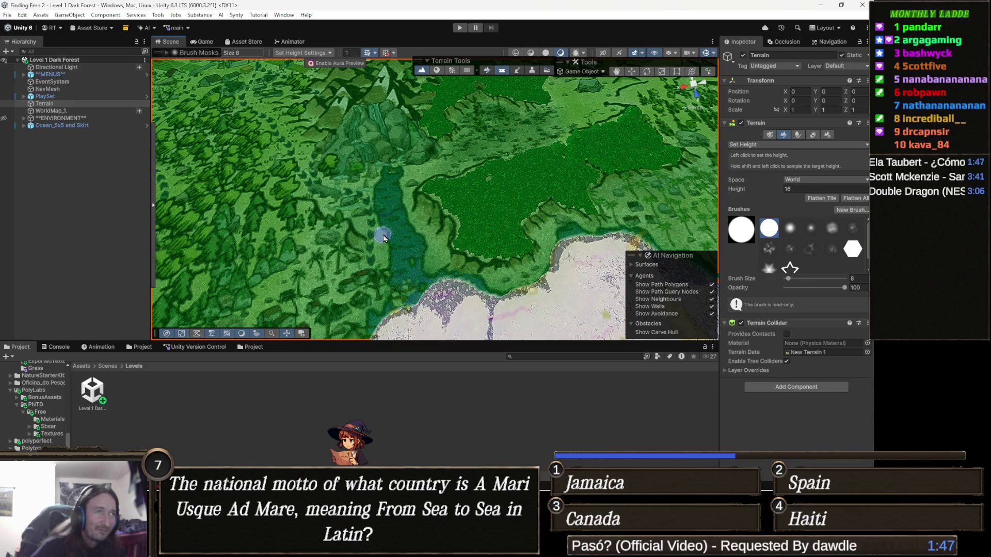
pyautogui.scroll(5, 507, 219)
pyautogui.moveTo(530, 193)
pyautogui.mouseDown()
pyautogui.moveTo(307, 268)
pyautogui.moveTo(433, 233)
pyautogui.moveTo(365, 220)
pyautogui.mouseUp()
pyautogui.scroll(-4, 348, 232)
pyautogui.scroll(3, 472, 233)
pyautogui.scroll(3, 477, 236)
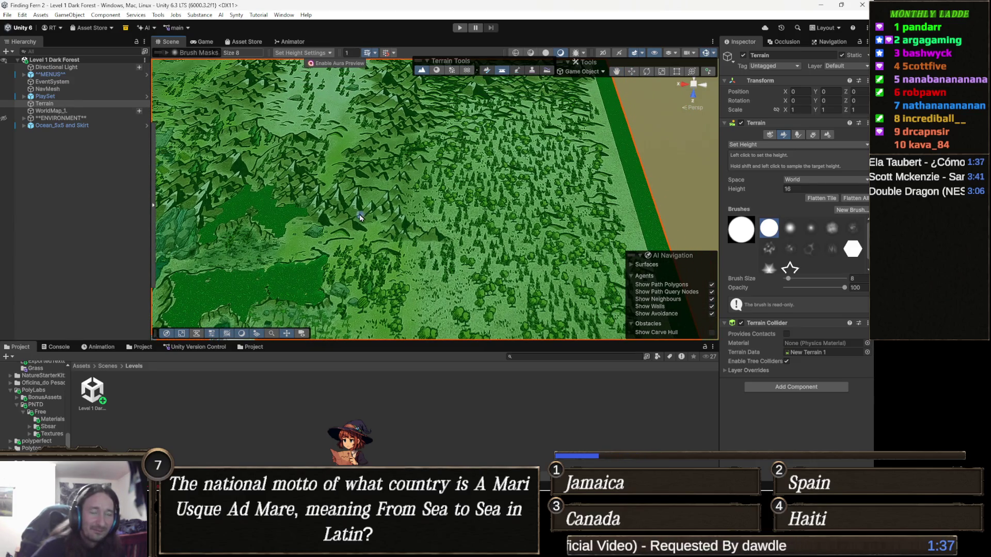
pyautogui.moveTo(362, 218); pyautogui.dragTo(412, 217)
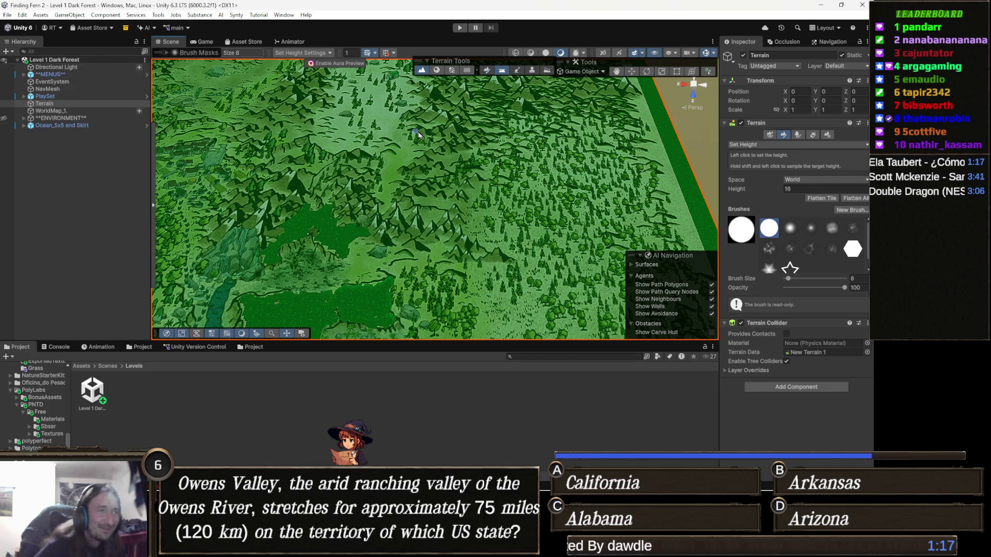
pyautogui.scroll(3, 348, 178)
pyautogui.scroll(3, 430, 228)
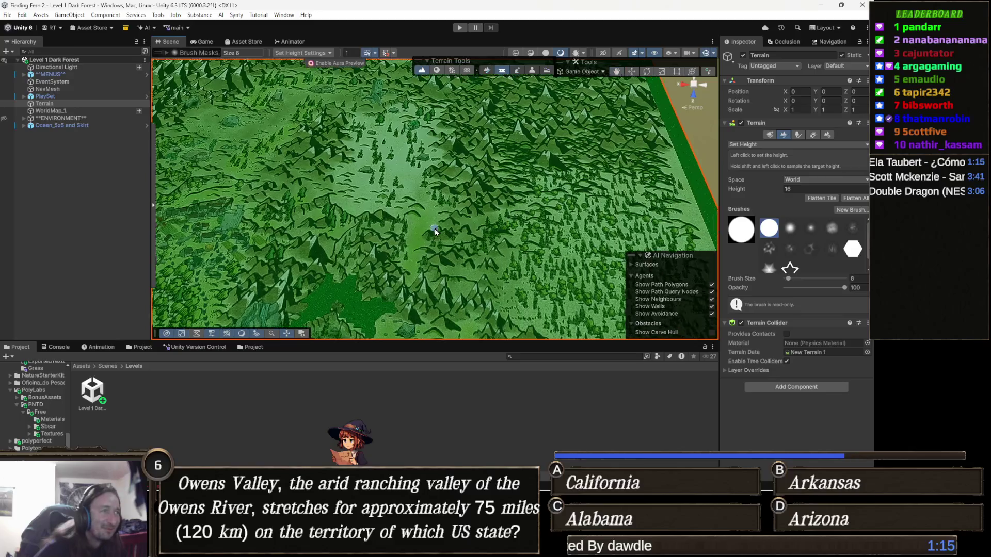
pyautogui.scroll(2, 430, 229)
pyautogui.moveTo(418, 222)
pyautogui.mouseDown()
pyautogui.moveTo(453, 215)
pyautogui.moveTo(379, 181)
pyautogui.mouseUp()
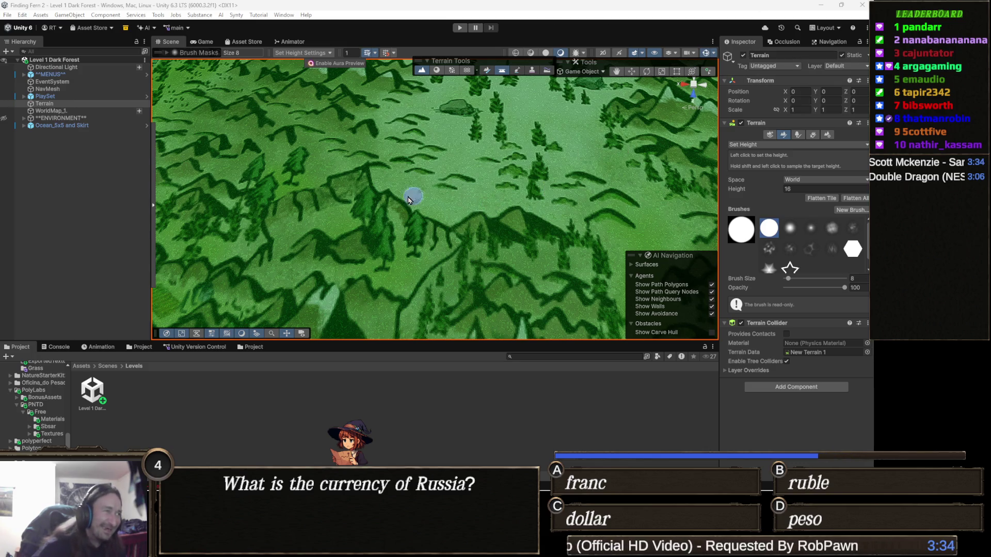
pyautogui.scroll(-1, 401, 196)
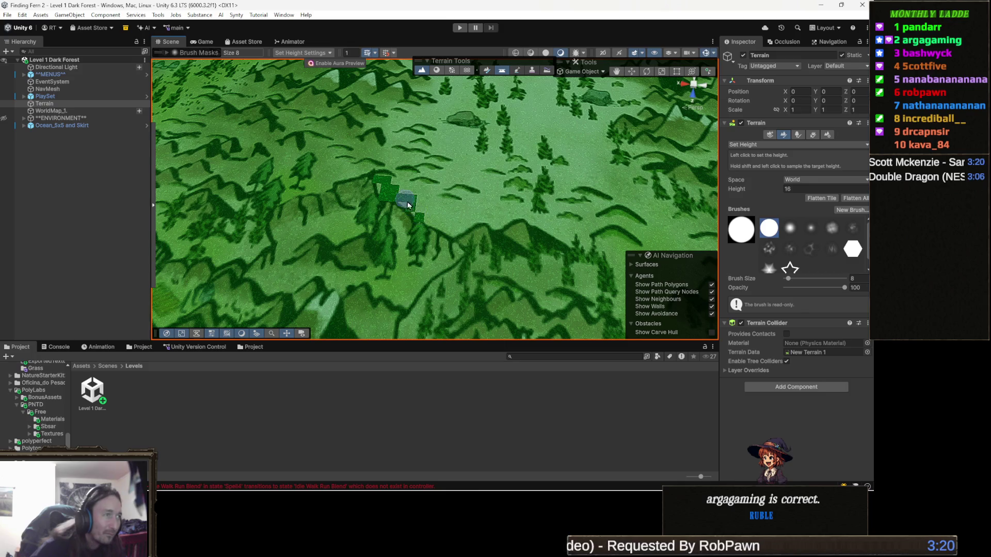
# - Flatten the ridge into a broad height-16 plateau, filling its notch and upper edge
pyautogui.moveTo(405, 205)
pyautogui.mouseDown()
pyautogui.moveTo(457, 233)
pyautogui.moveTo(520, 216)
pyautogui.moveTo(574, 243)
pyautogui.moveTo(536, 223)
pyautogui.mouseUp()
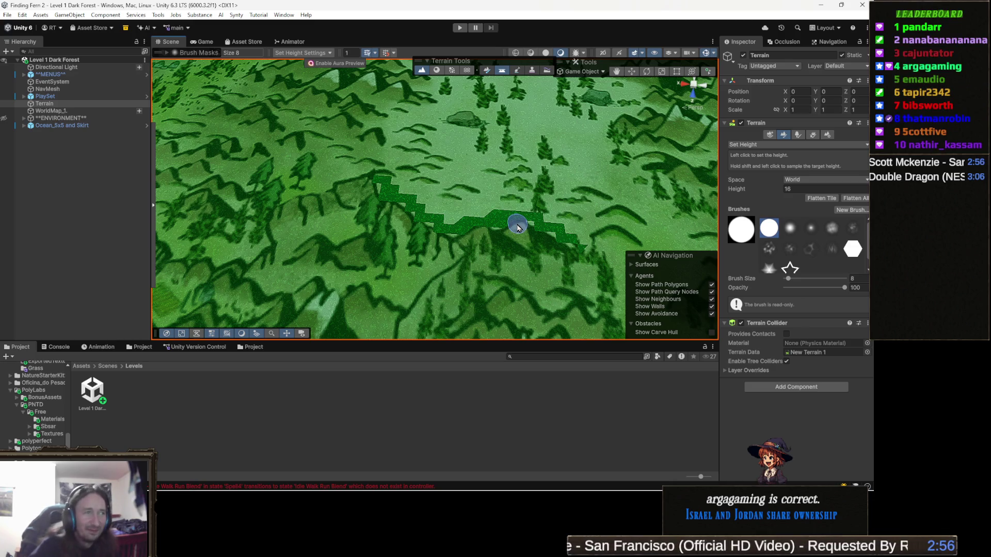
pyautogui.scroll(1, 394, 225)
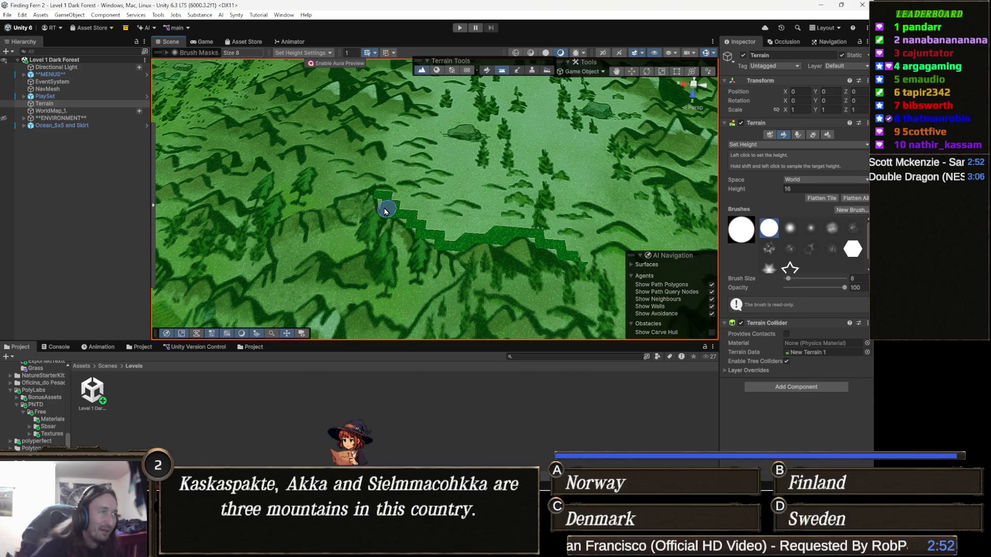
pyautogui.moveTo(388, 200)
pyautogui.mouseDown()
pyautogui.moveTo(440, 204)
pyautogui.moveTo(439, 238)
pyautogui.moveTo(478, 219)
pyautogui.moveTo(520, 221)
pyautogui.moveTo(504, 217)
pyautogui.mouseUp()
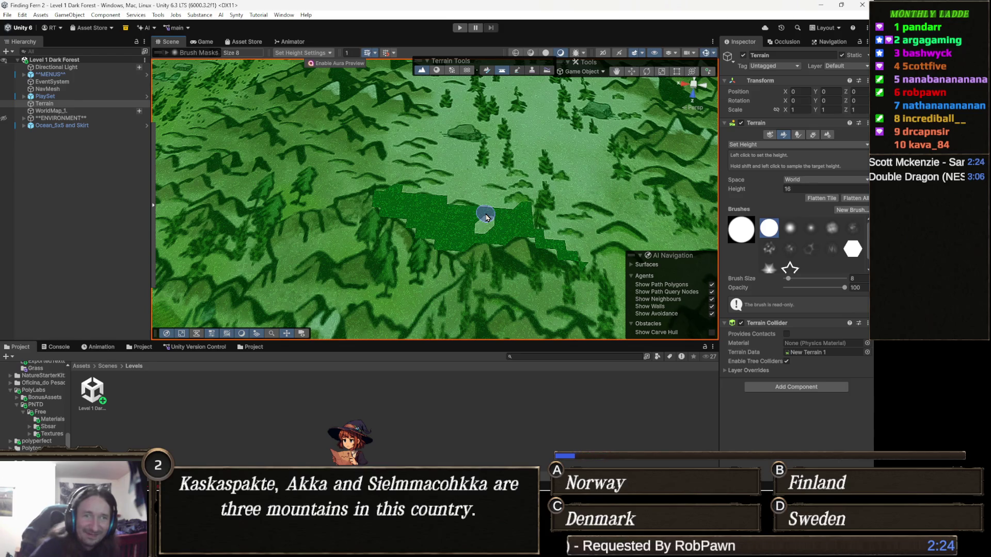
pyautogui.click(486, 220)
pyautogui.moveTo(474, 200)
pyautogui.mouseDown()
pyautogui.moveTo(541, 192)
pyautogui.moveTo(515, 200)
pyautogui.mouseUp()
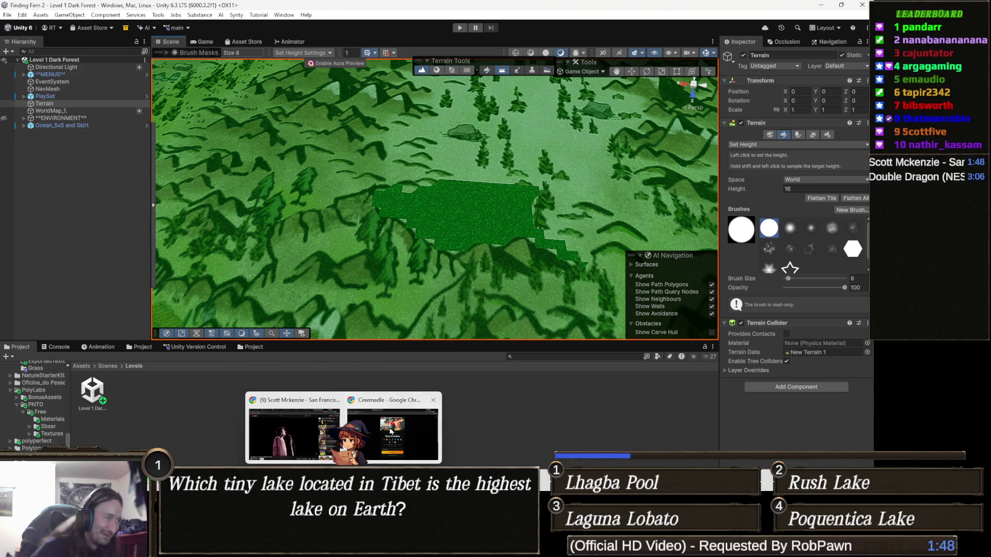
# - Switch to the Cinemadle game in Chrome
pyautogui.click(282, 441)
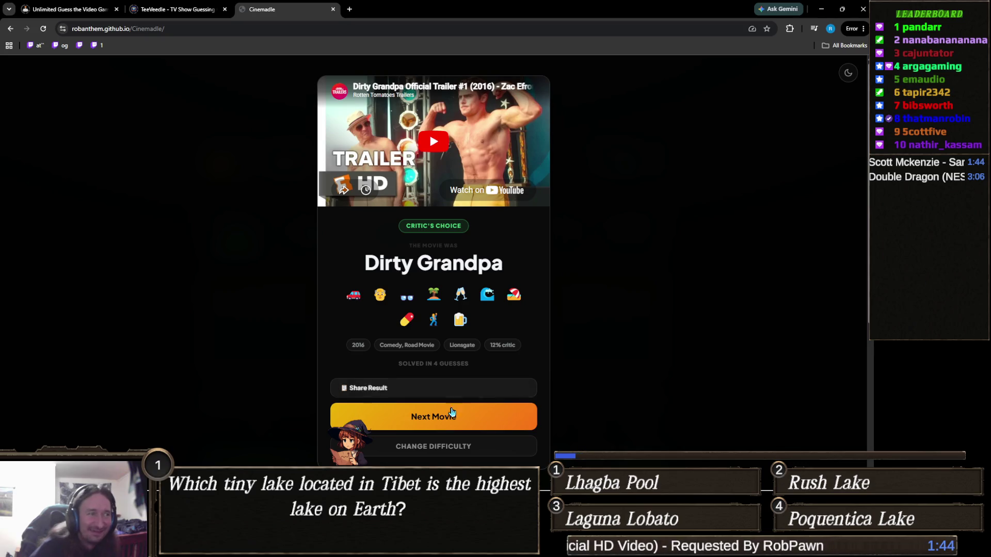
# - Start a new round and guess New York, I Love You as the first movie
pyautogui.click(435, 418)
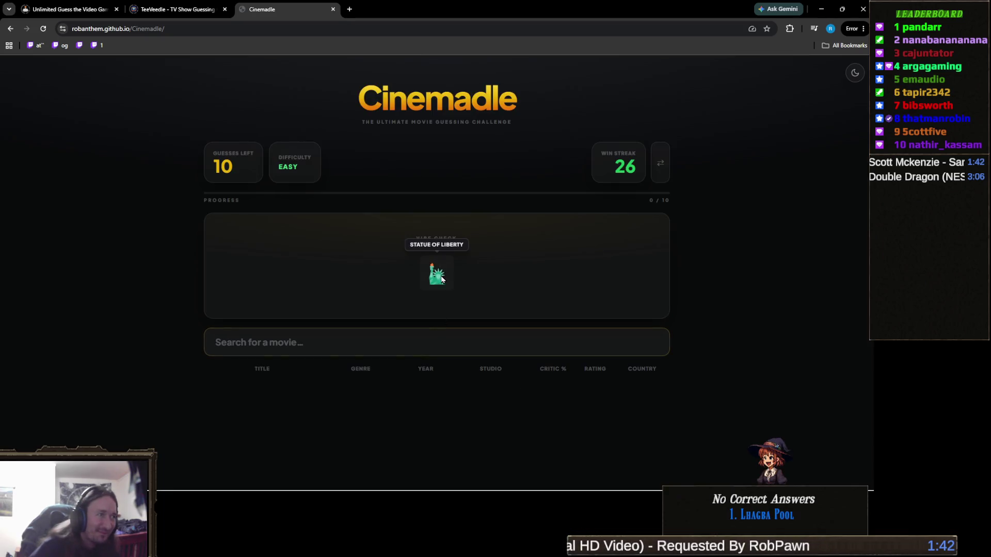
pyautogui.click(423, 342)
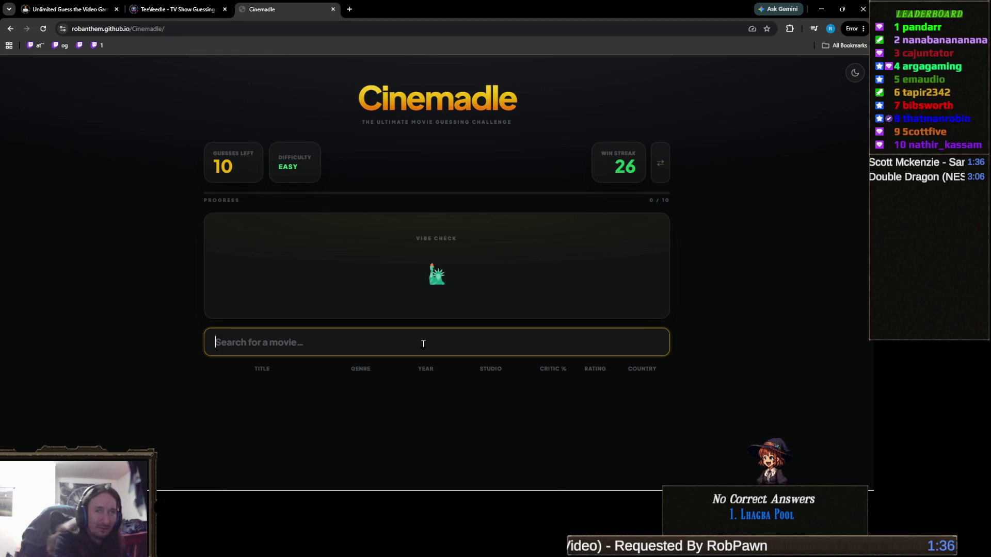
pyautogui.write('new york')
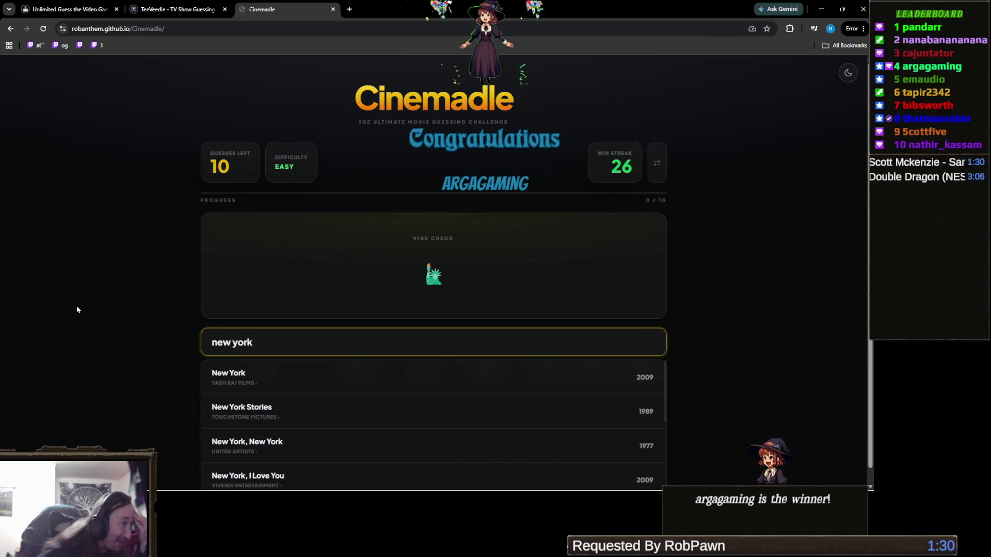
pyautogui.scroll(-1, 78, 305)
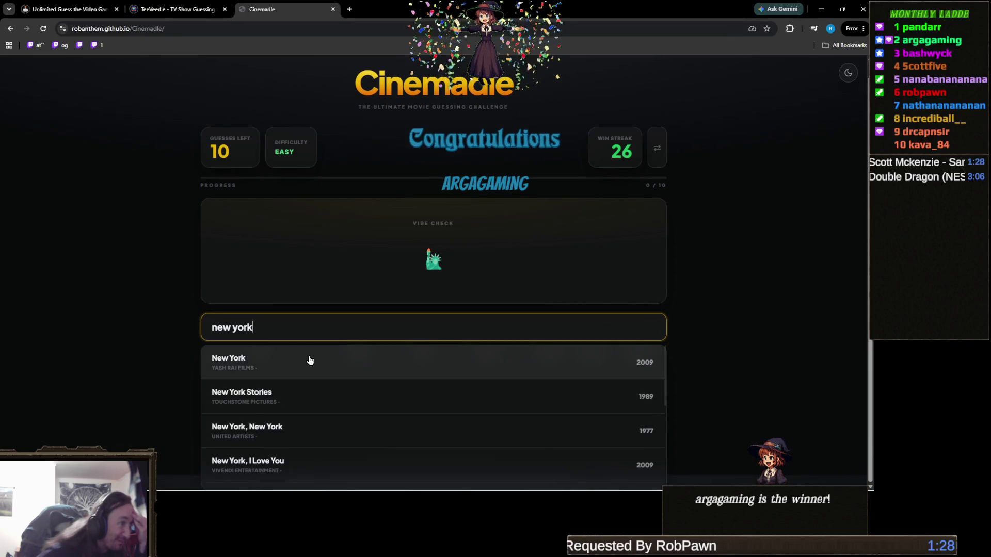
pyautogui.scroll(-1, 310, 360)
pyautogui.scroll(-1, 310, 359)
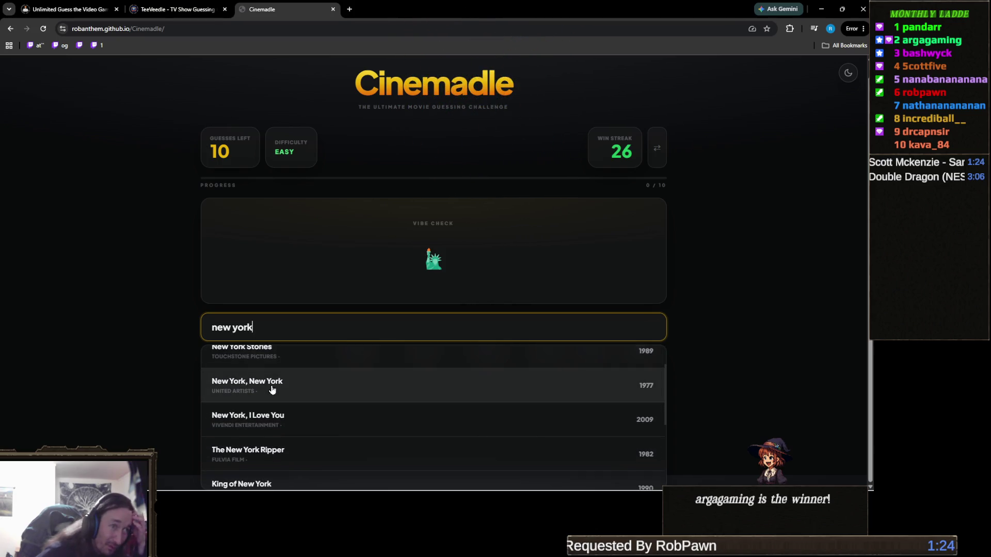
pyautogui.click(284, 418)
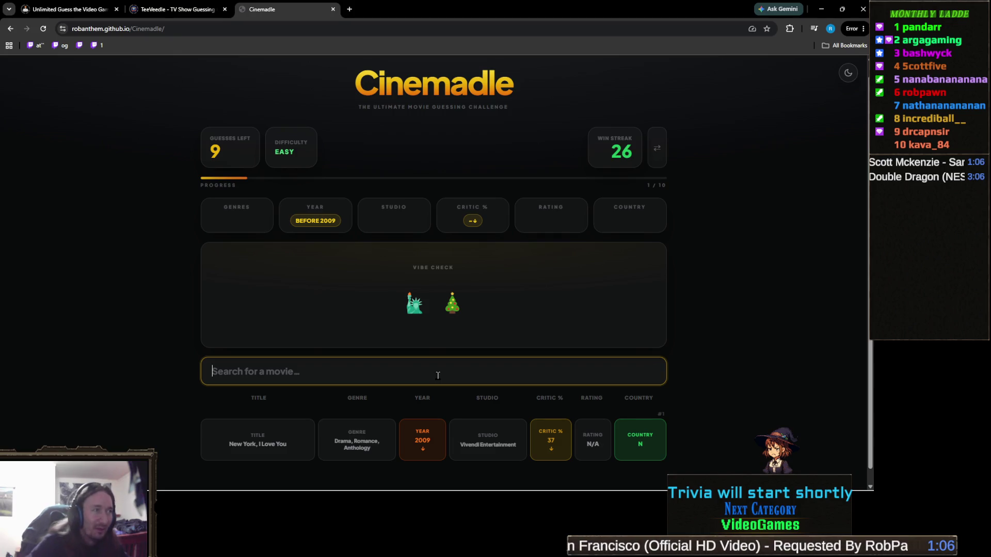
pyautogui.write('home alone')
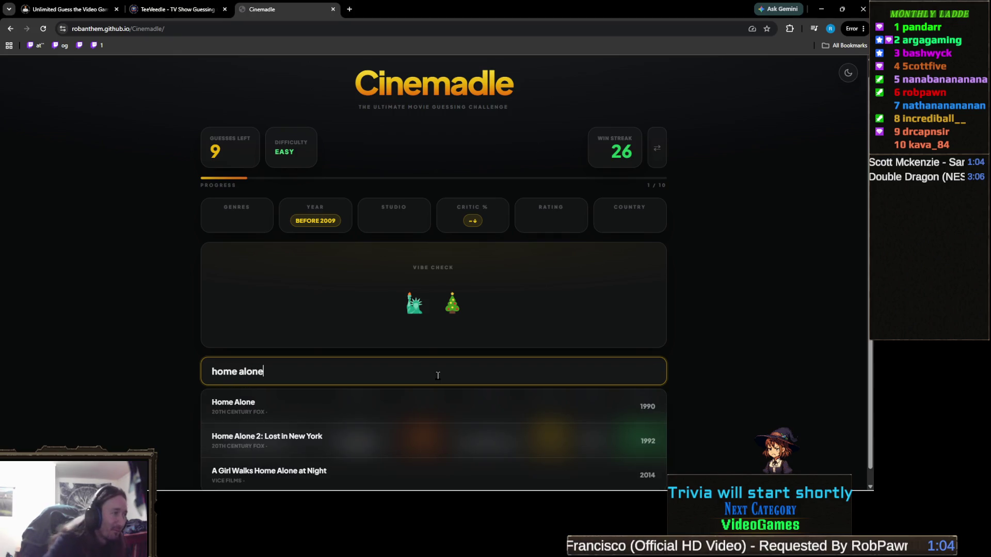
pyautogui.click(436, 407)
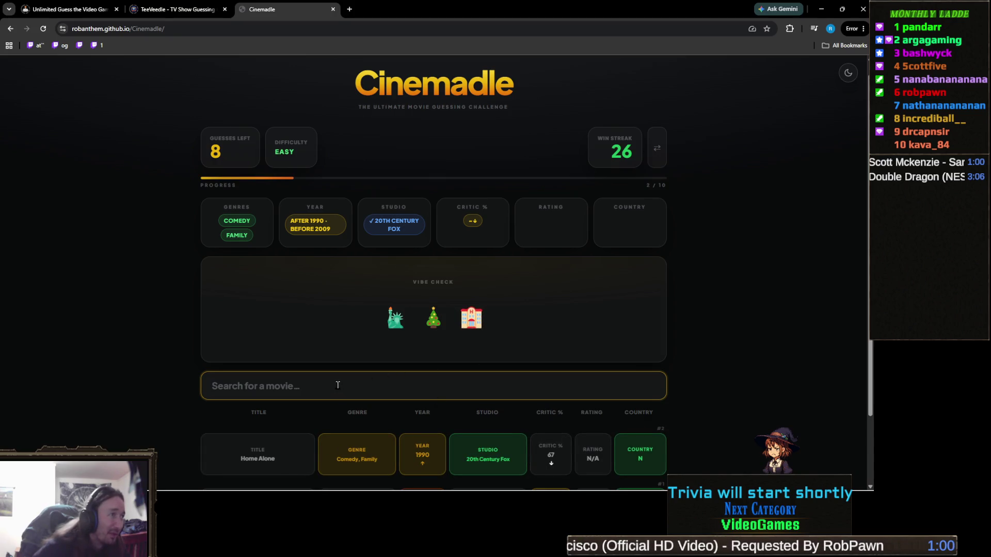
pyautogui.write('home alone')
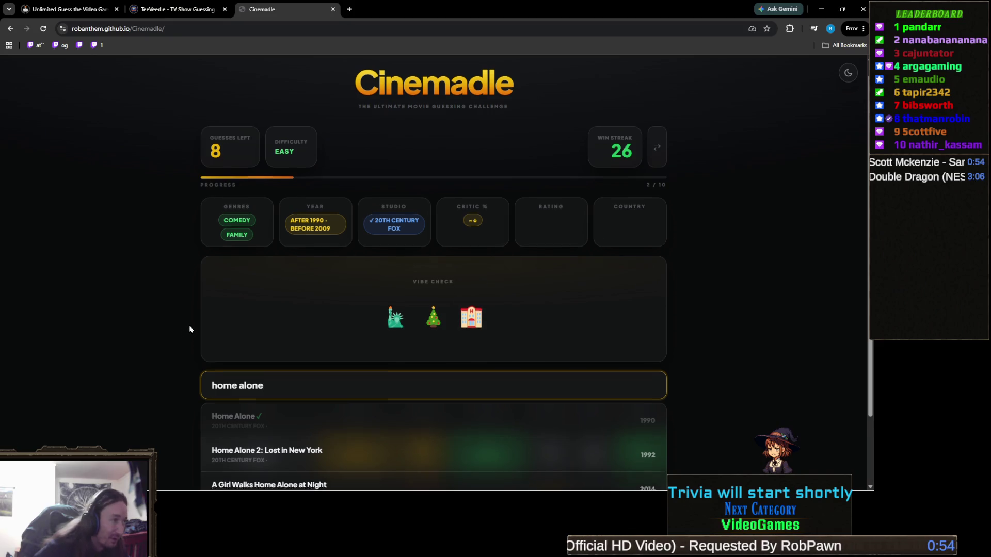
pyautogui.scroll(-1, 311, 372)
pyautogui.click(292, 375)
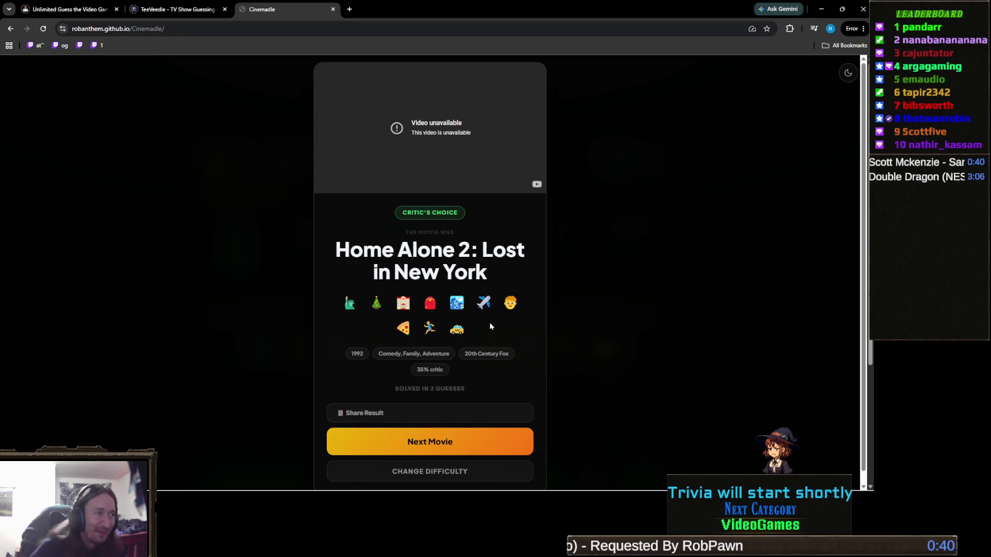
pyautogui.moveTo(524, 324); pyautogui.dragTo(356, 310)
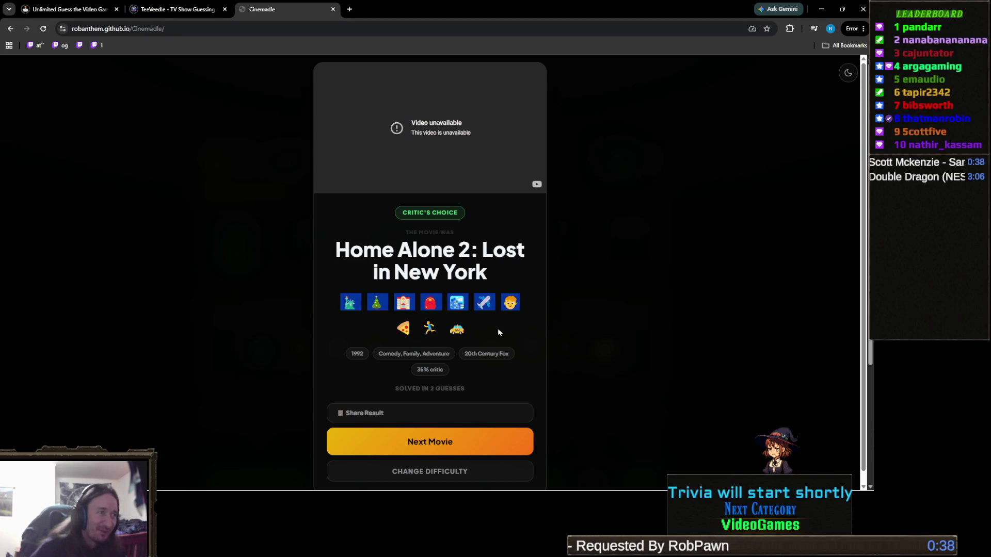
pyautogui.click(521, 329)
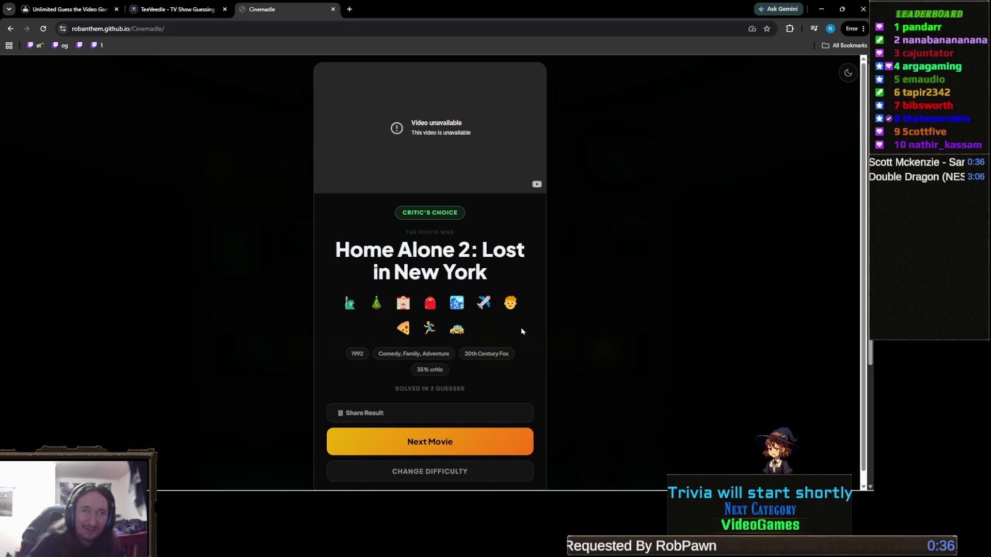
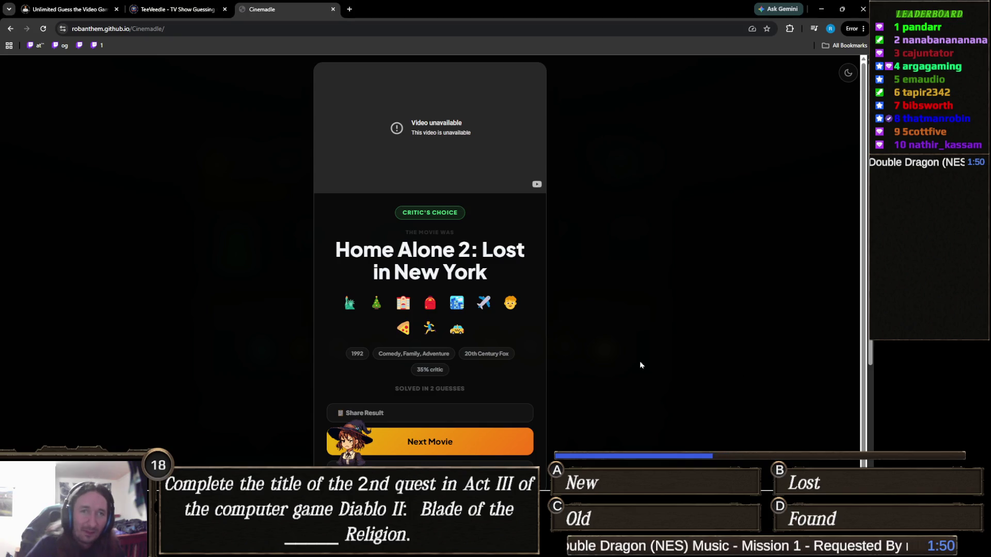
# - Guess Running with Scissors, revealing a Drama genre and pre-2006 year hint
pyautogui.click(472, 446)
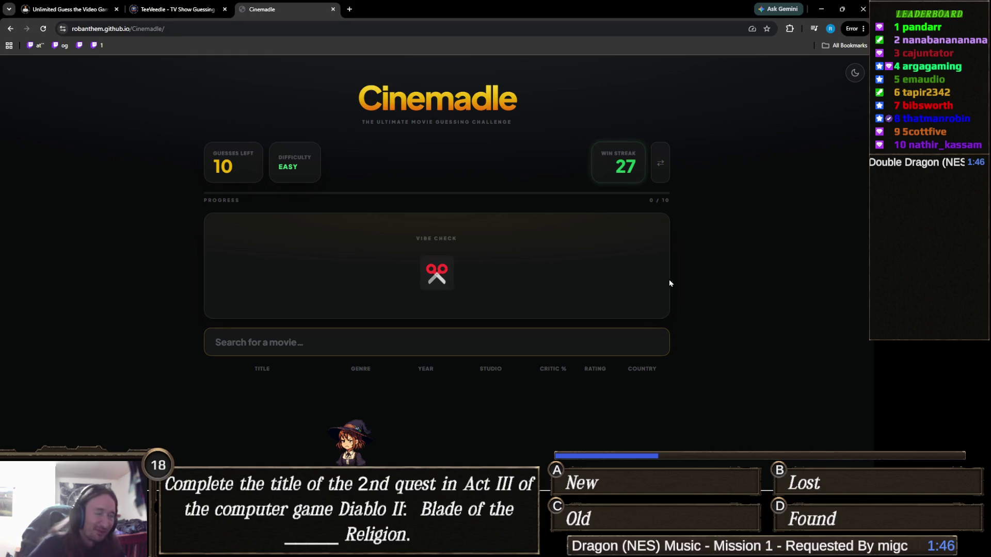
pyautogui.click(422, 342)
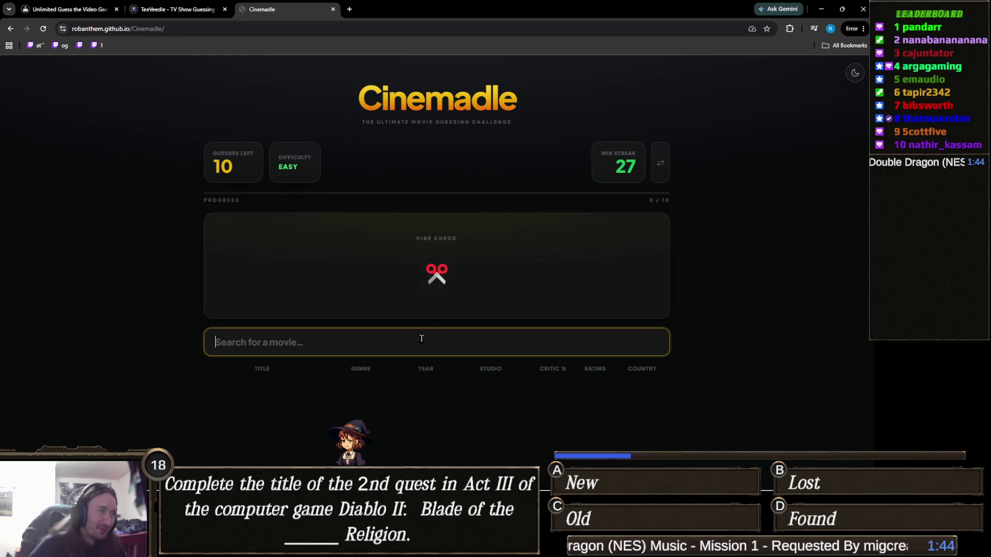
pyautogui.write('running with')
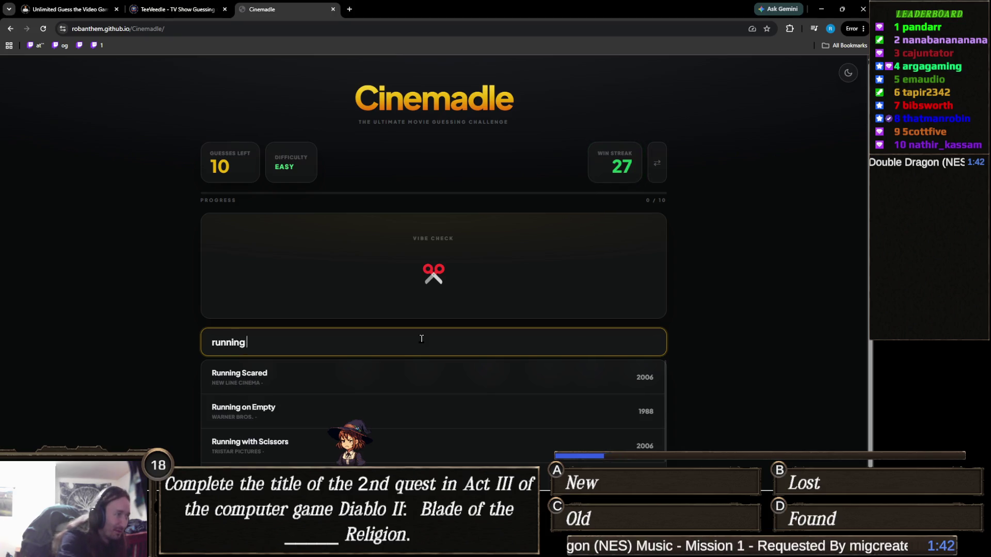
pyautogui.click(427, 373)
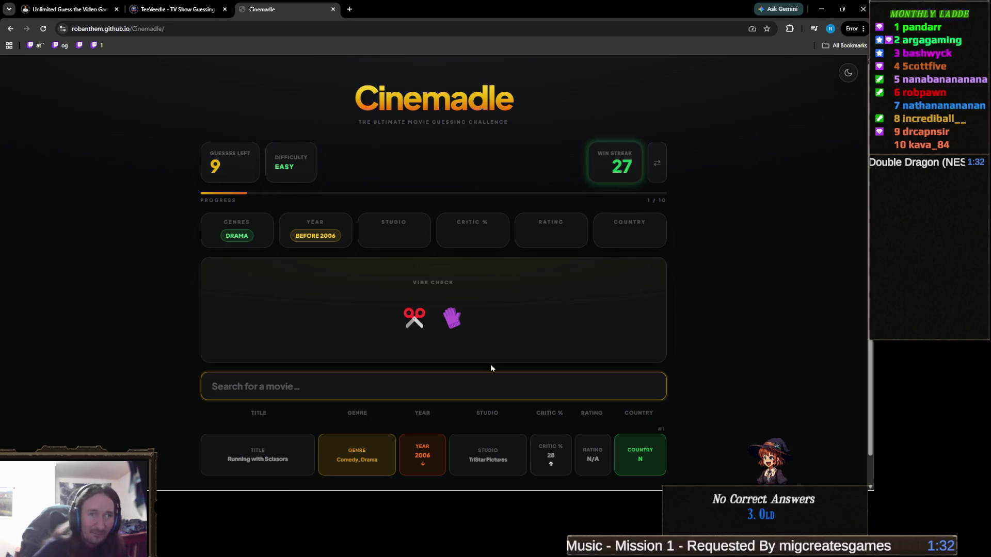
pyautogui.write('edwa')
# - Solve with Edward Scissorhands, raising the streak to 28, then load a fresh puzzle
pyautogui.click(325, 420)
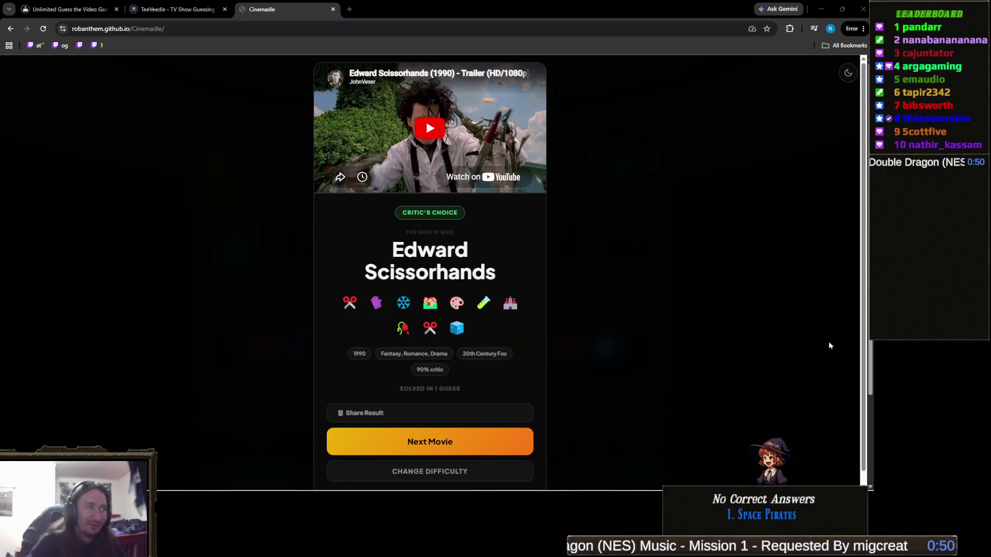
pyautogui.click(451, 441)
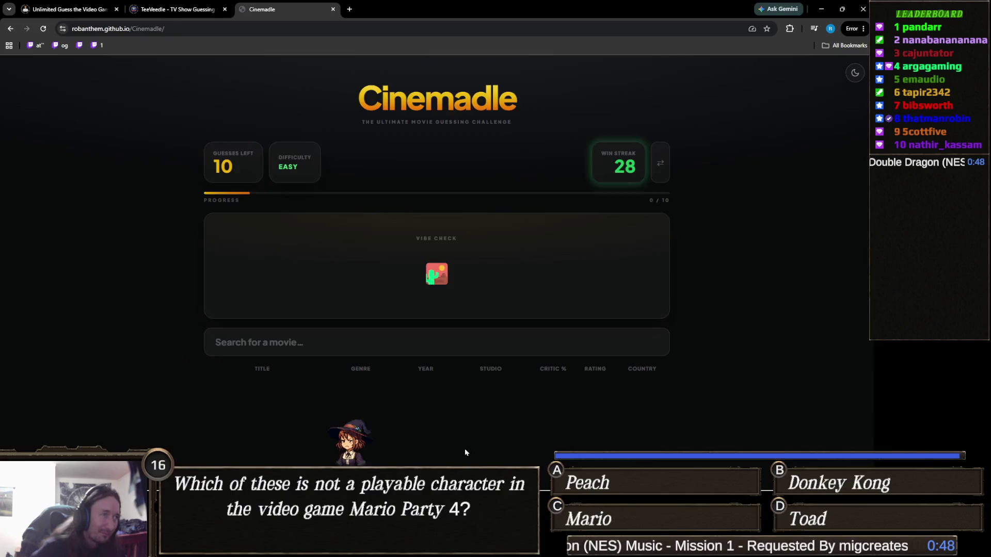
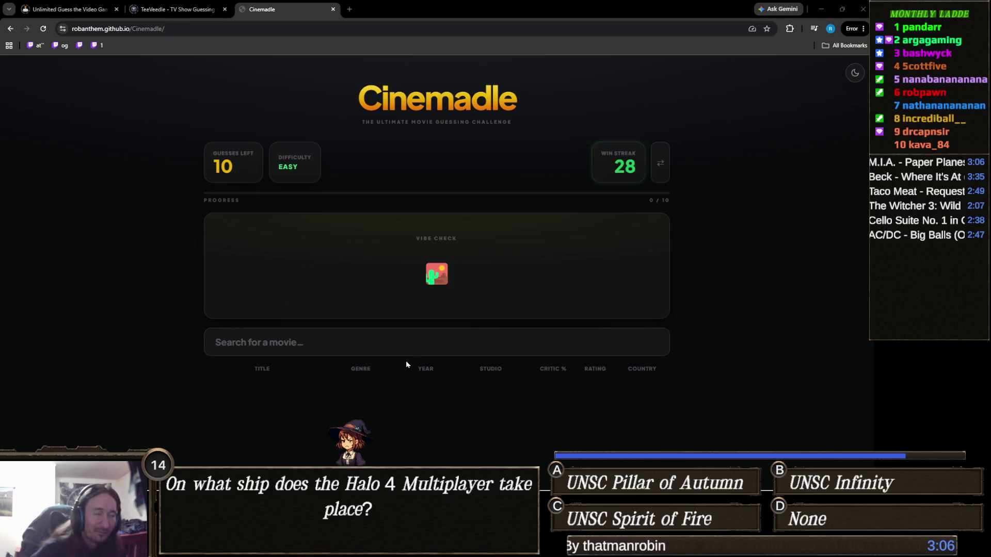
# - Guess Mad Max, then Sahara to solve the round, and move on to the next movie
pyautogui.click(460, 342)
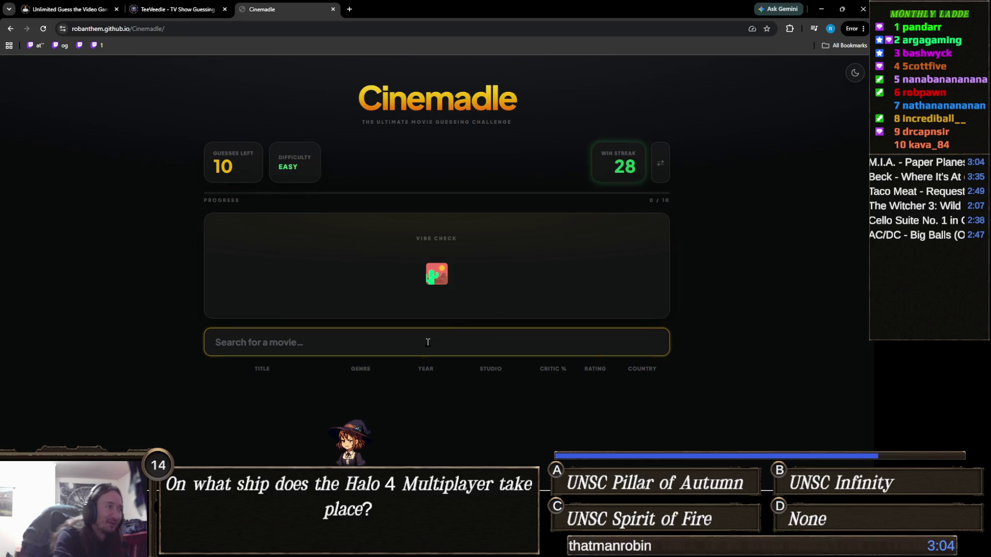
pyautogui.write('mad max')
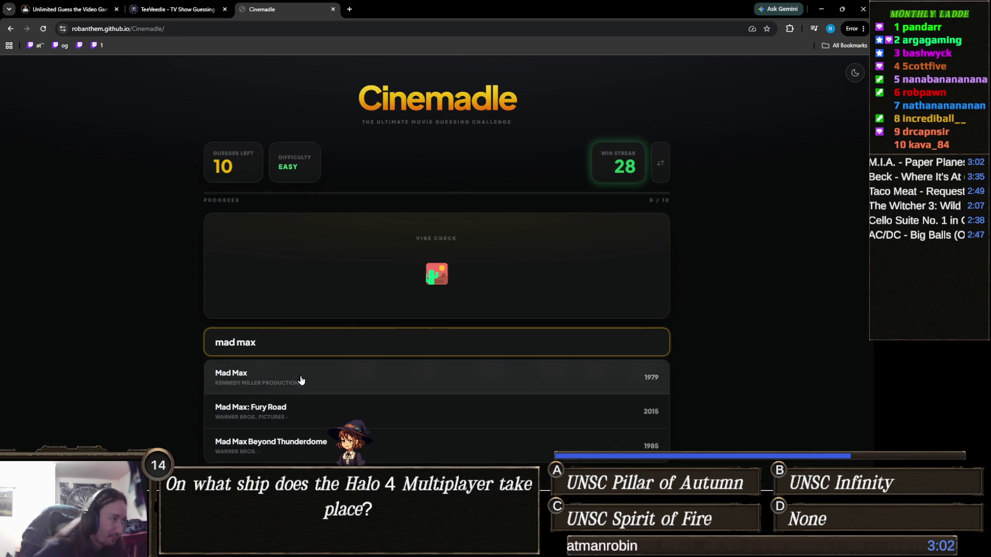
pyautogui.click(263, 384)
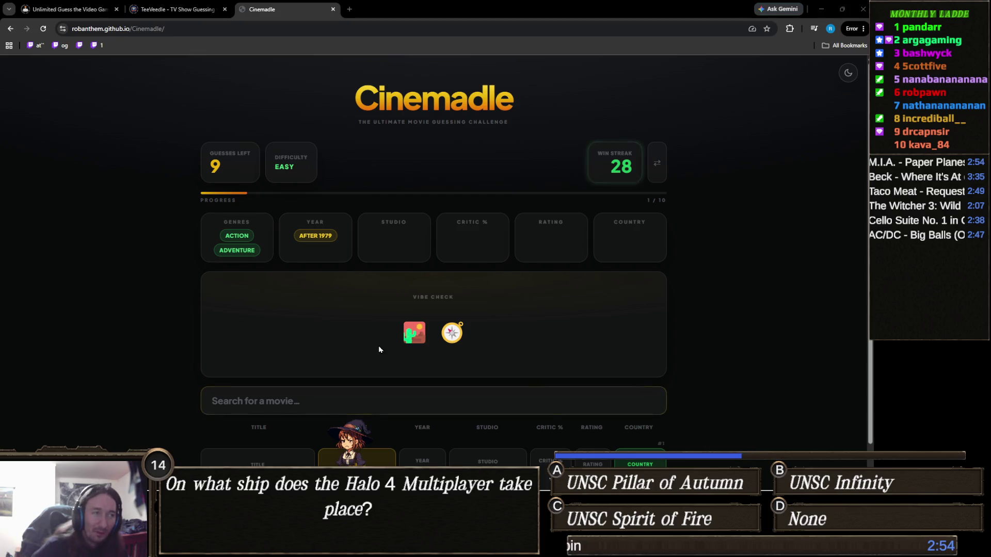
pyautogui.click(429, 395)
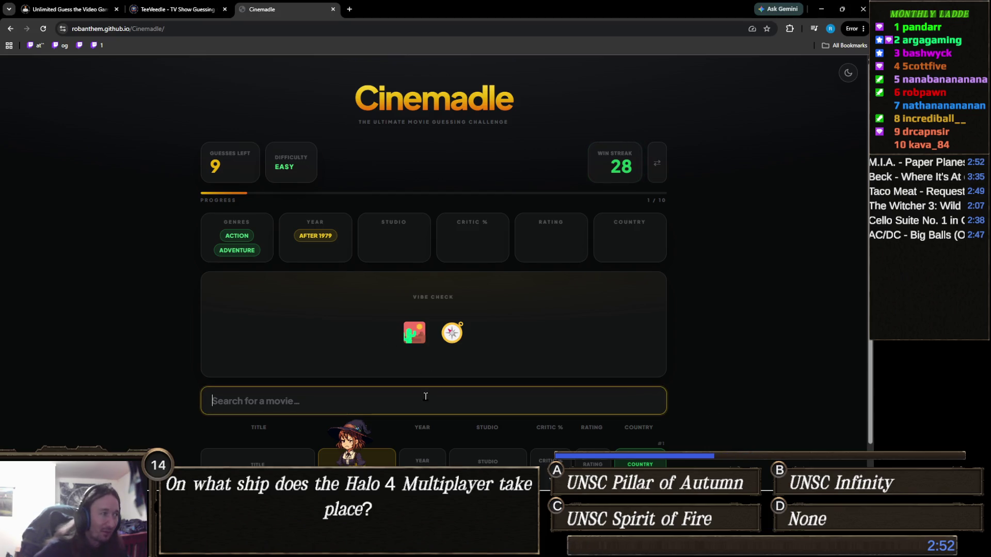
pyautogui.write('sahar')
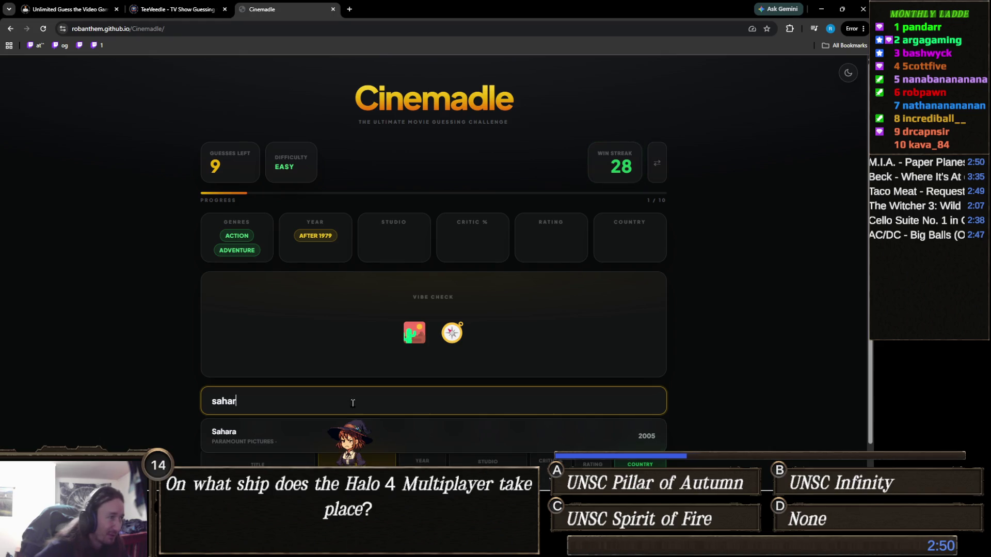
pyautogui.click(411, 432)
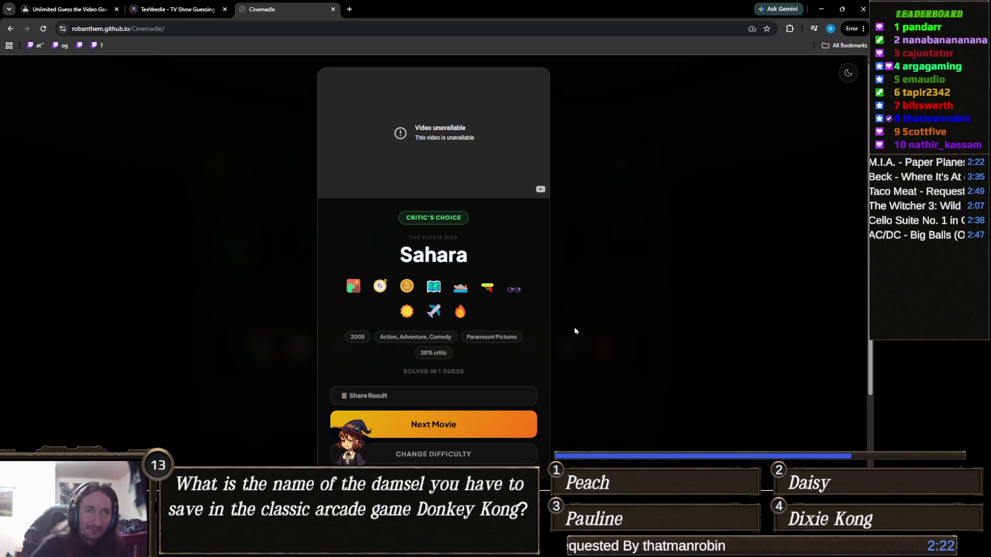
pyautogui.click(434, 425)
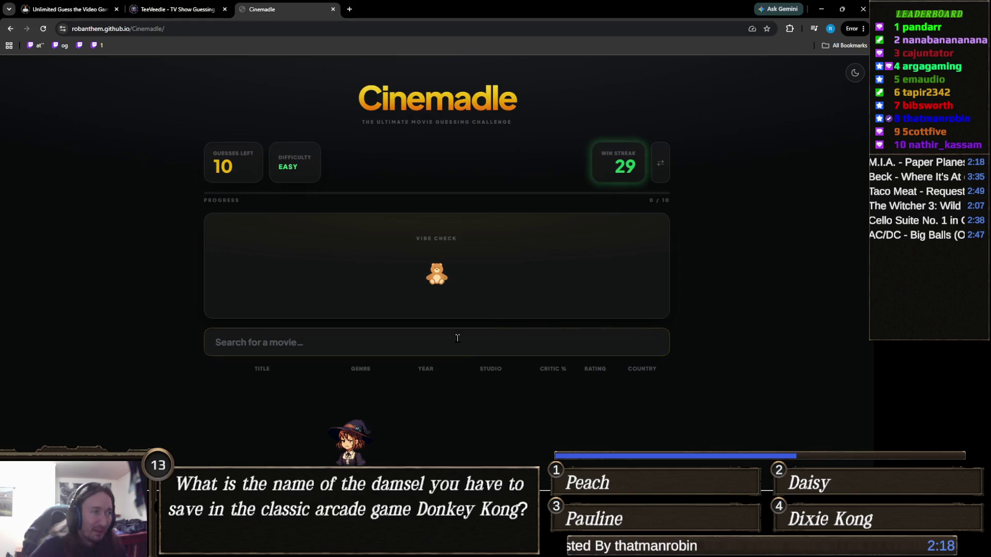
# - Guess Ted, then Ted 2 to solve the round, and start the next movie
pyautogui.click(434, 342)
pyautogui.write('ted')
pyautogui.click(220, 376)
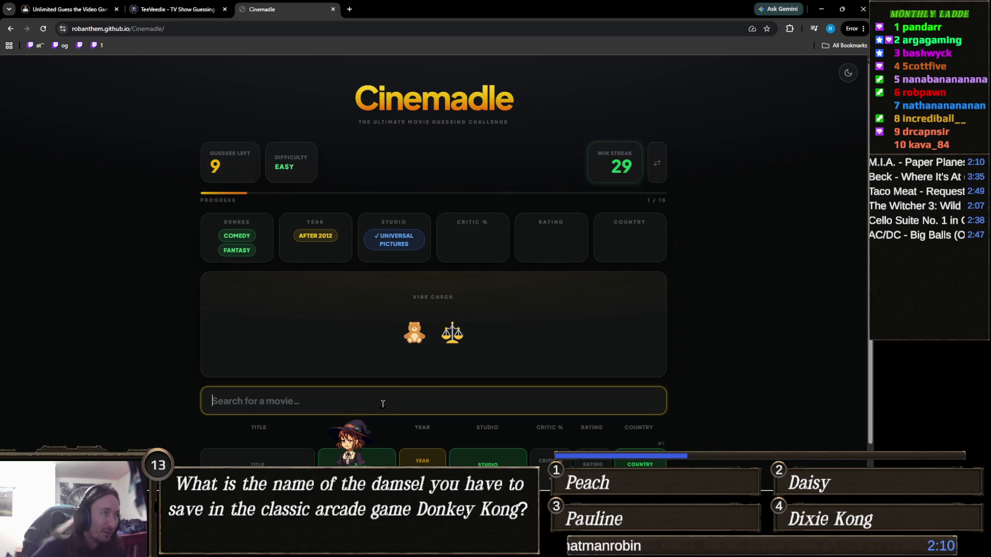
pyautogui.write('ted')
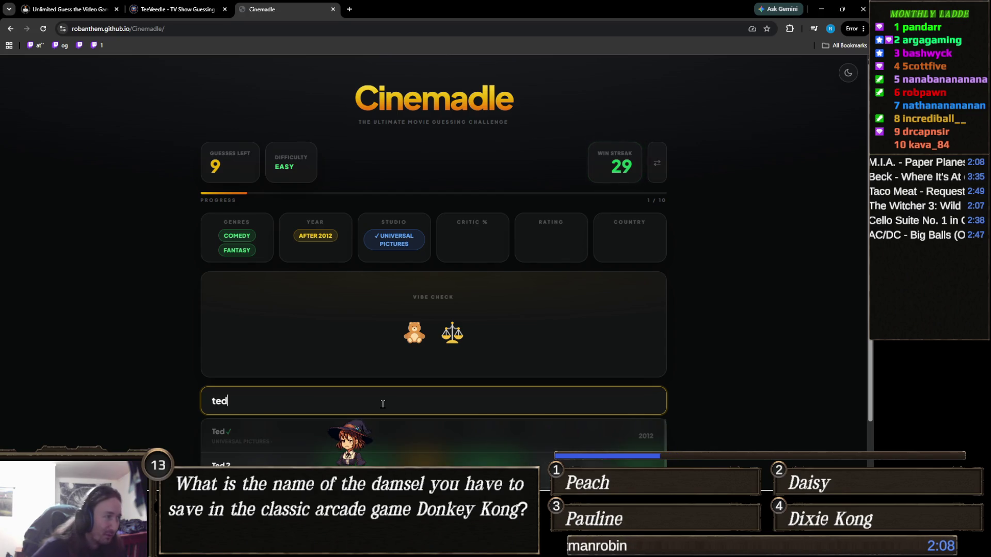
pyautogui.click(294, 465)
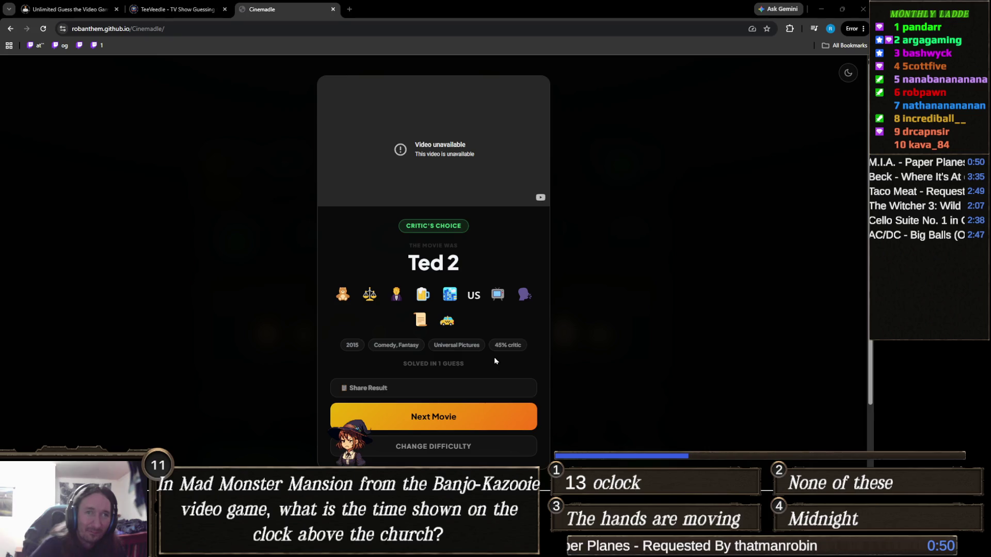
pyautogui.click(466, 412)
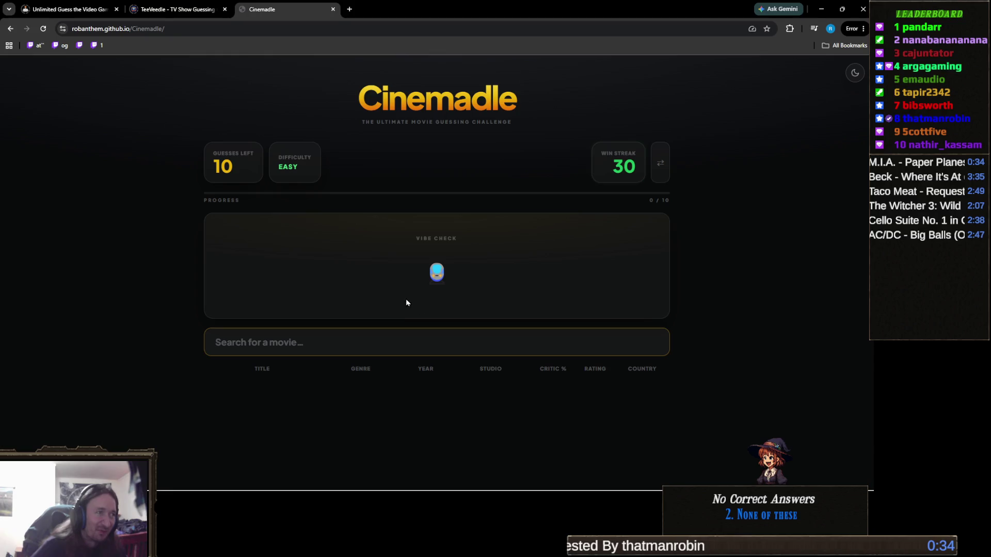
# - Guess Bullet Train, Snowpiercer and Midnight Express in the new round
pyautogui.click(434, 339)
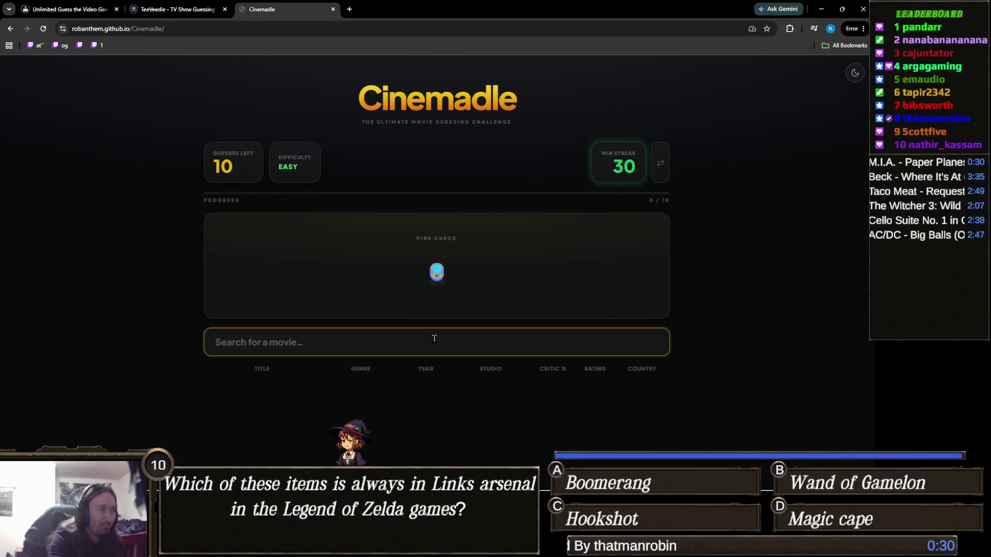
pyautogui.write('bullet')
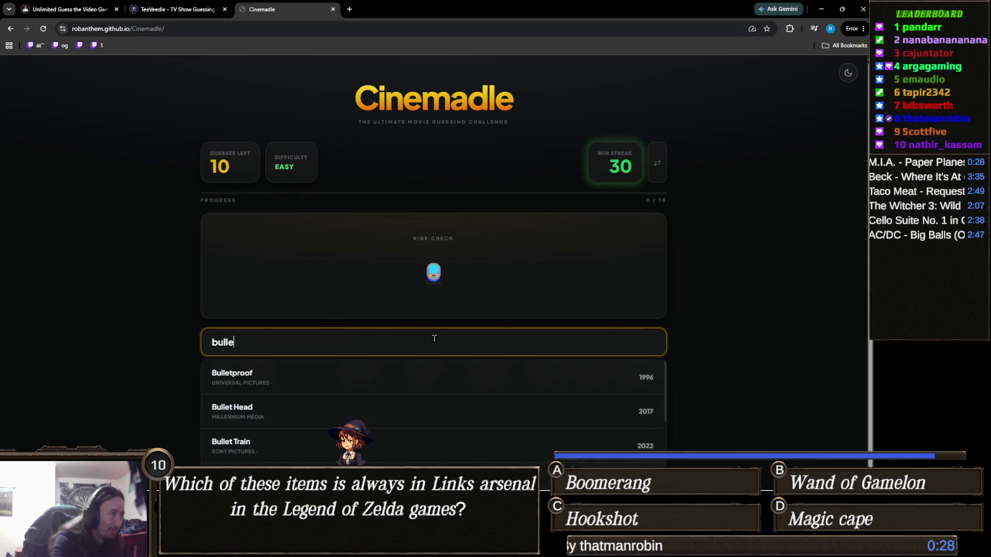
pyautogui.write('t')
pyautogui.click(240, 377)
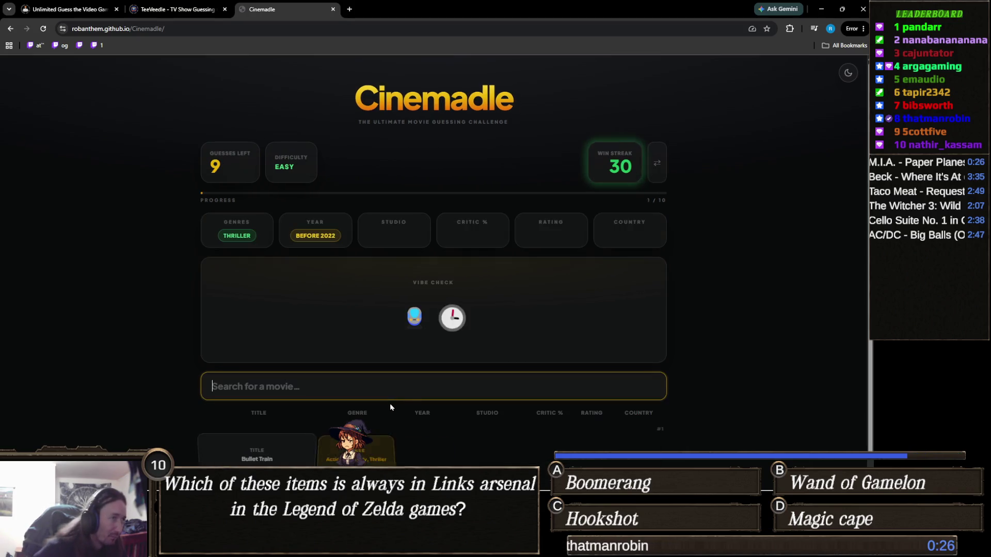
pyautogui.click(417, 386)
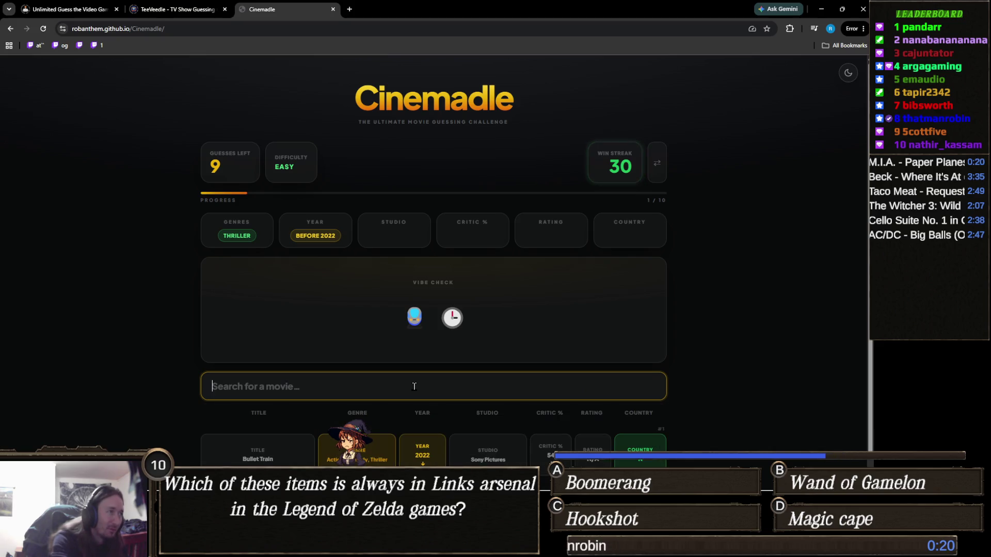
pyautogui.write('snowp')
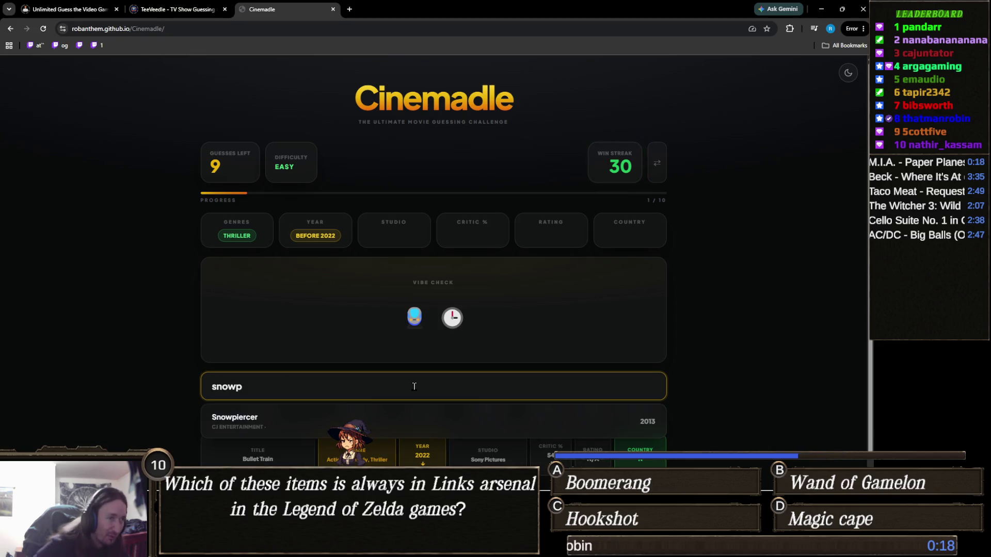
pyautogui.click(410, 420)
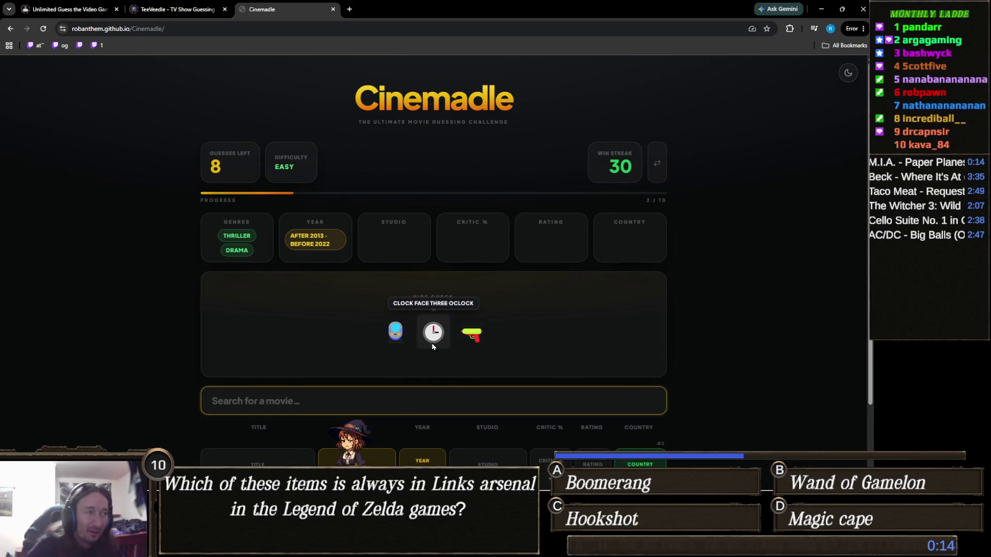
pyautogui.moveTo(472, 332)
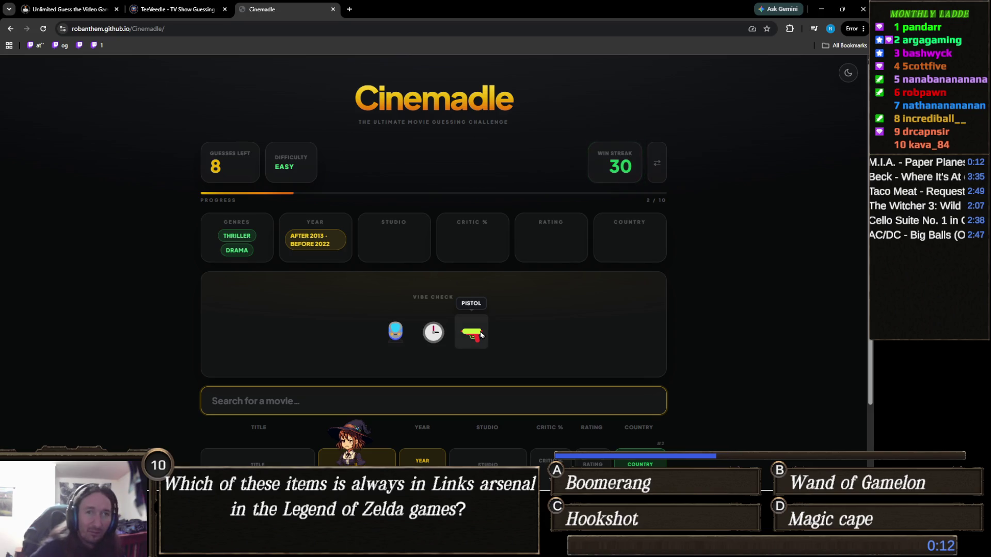
pyautogui.click(434, 395)
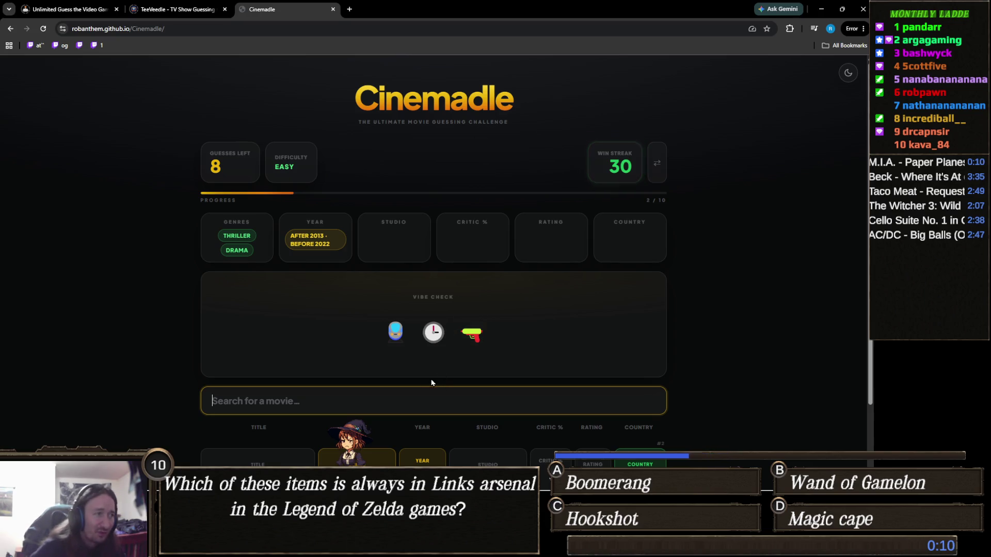
pyautogui.write('midni')
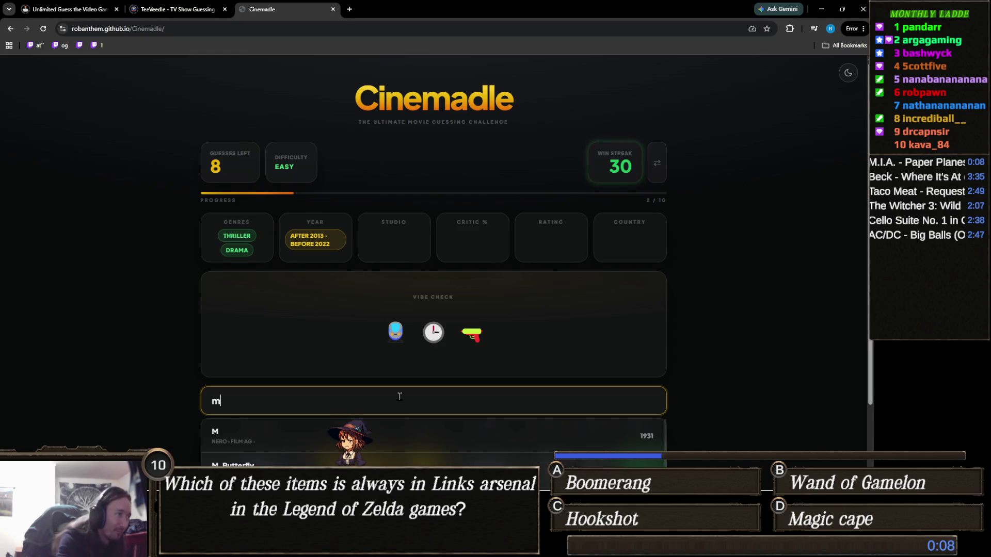
pyautogui.scroll(-2, 400, 396)
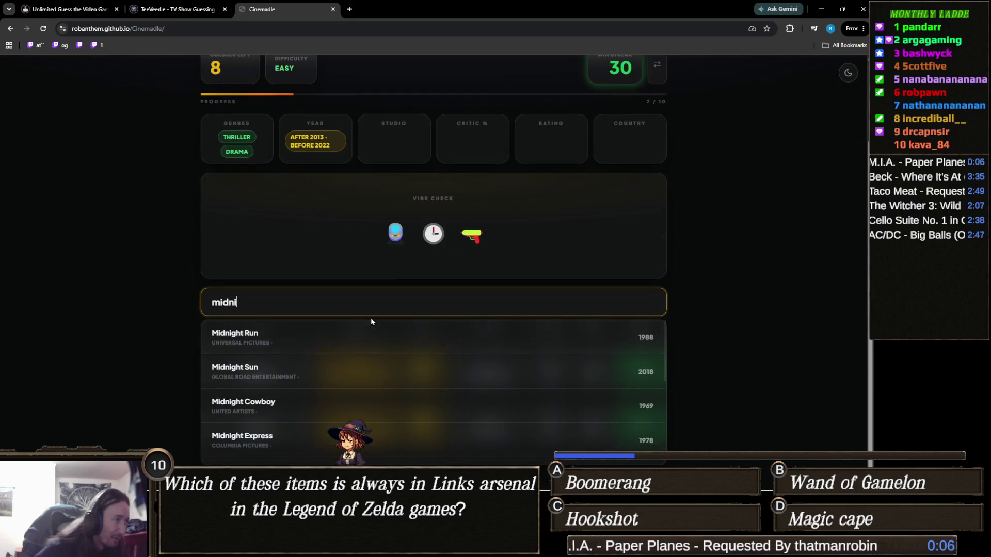
pyautogui.write('ght')
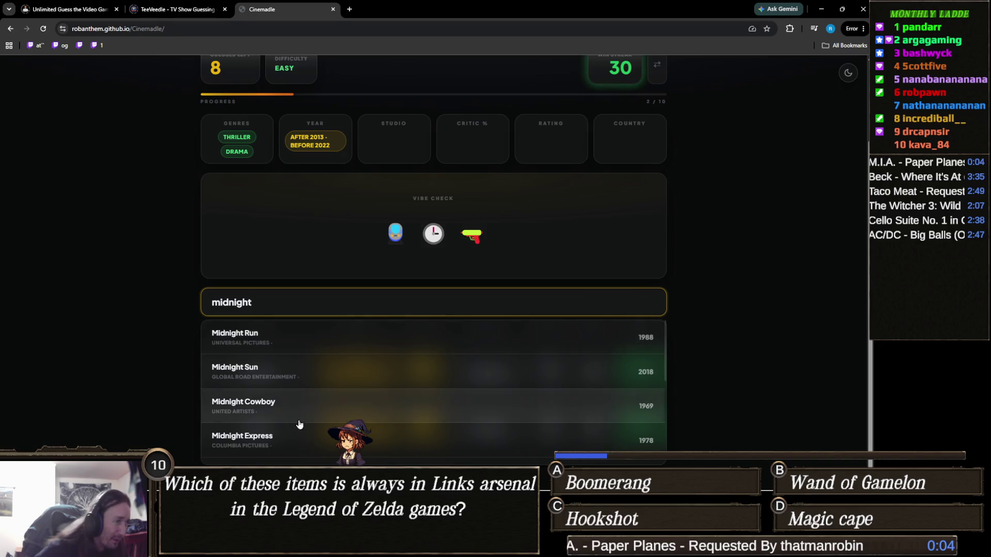
pyautogui.click(373, 451)
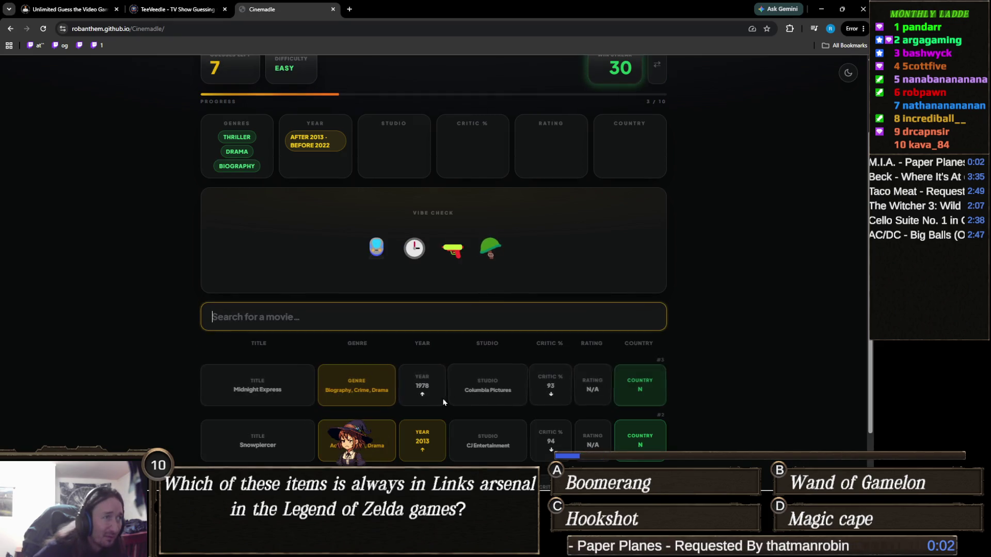
pyautogui.scroll(3, 469, 380)
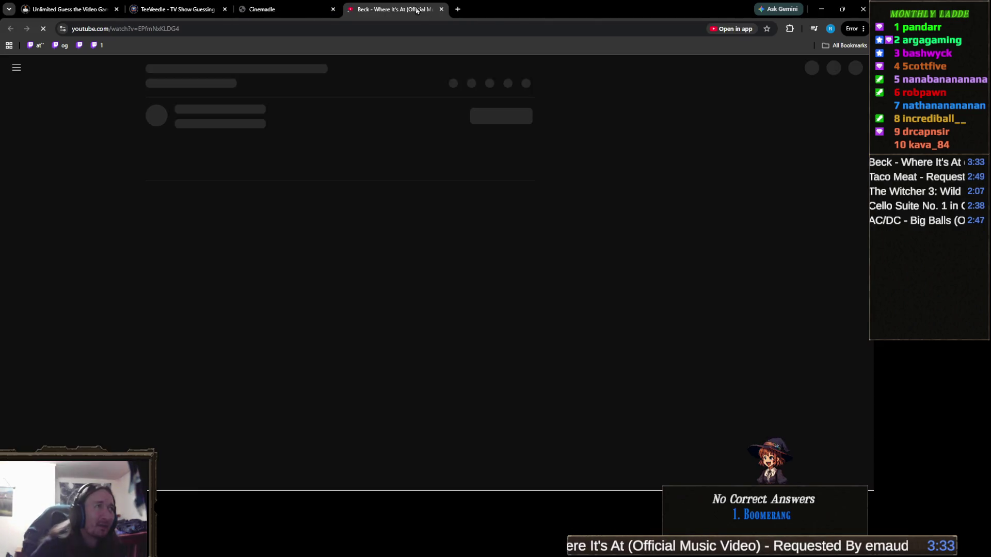
# - Close the YouTube tab and return to the Cinemadle round
pyautogui.hotkey('ctrl', 'w')
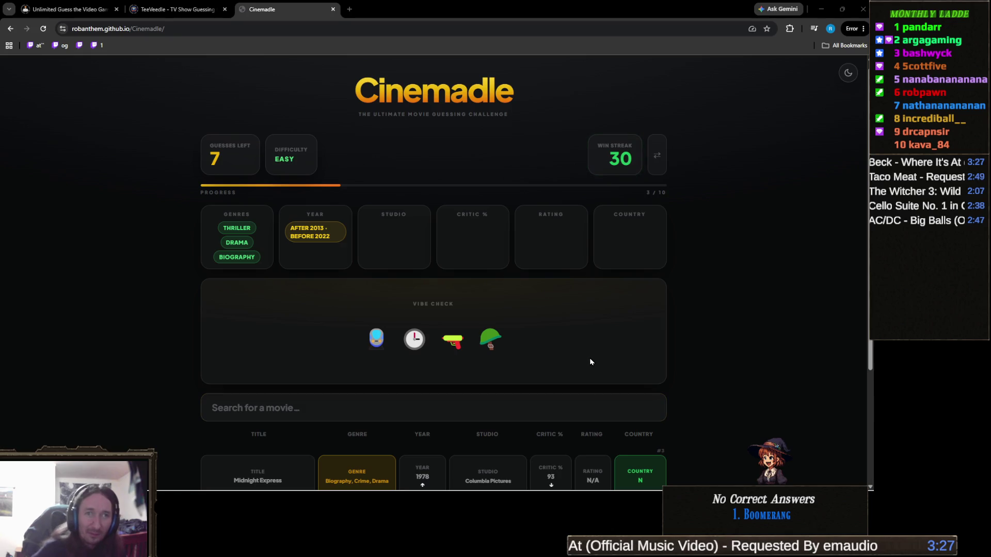
# - Abandon the Speed search and bring up Full Metal Jacket in the guess search
pyautogui.click(370, 407)
pyautogui.write('speed')
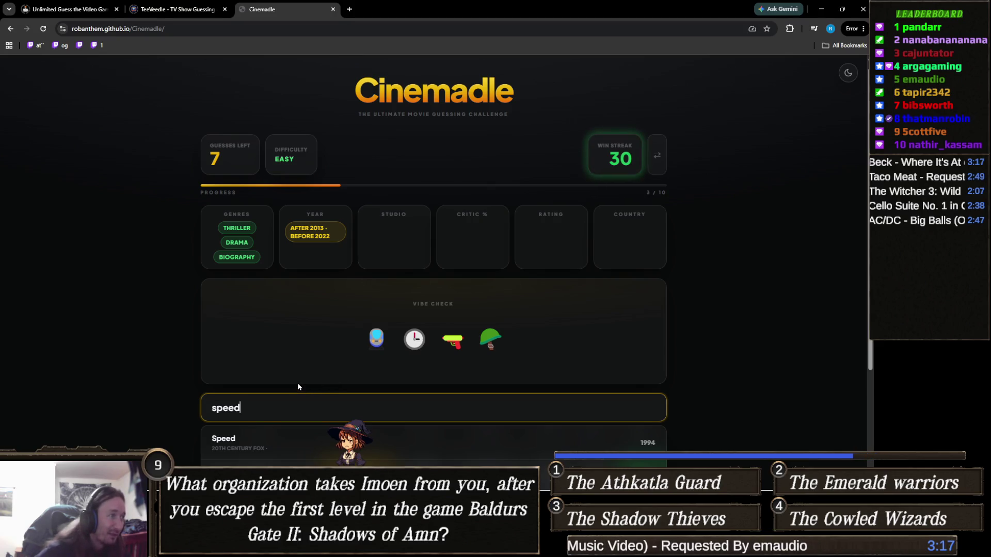
pyautogui.press('Return')
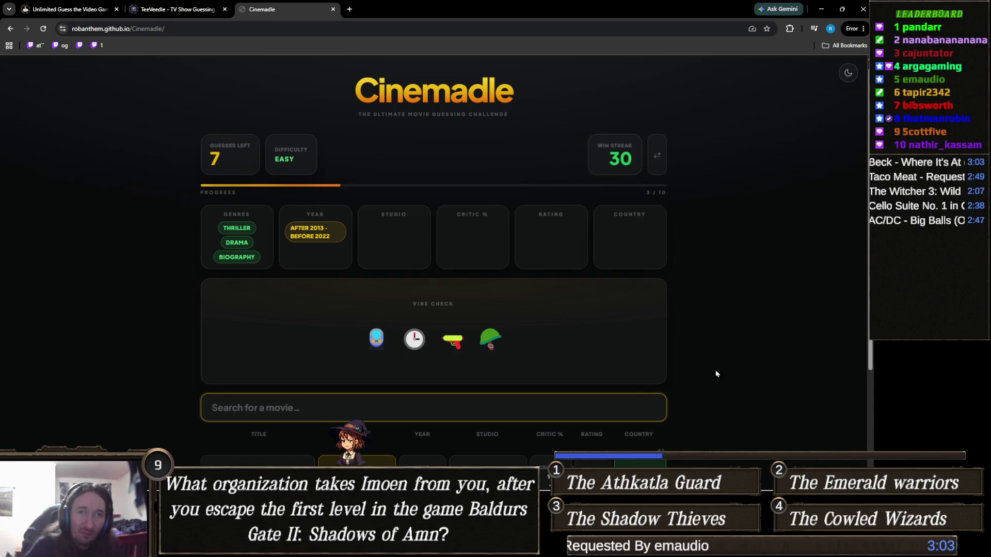
pyautogui.click(398, 385)
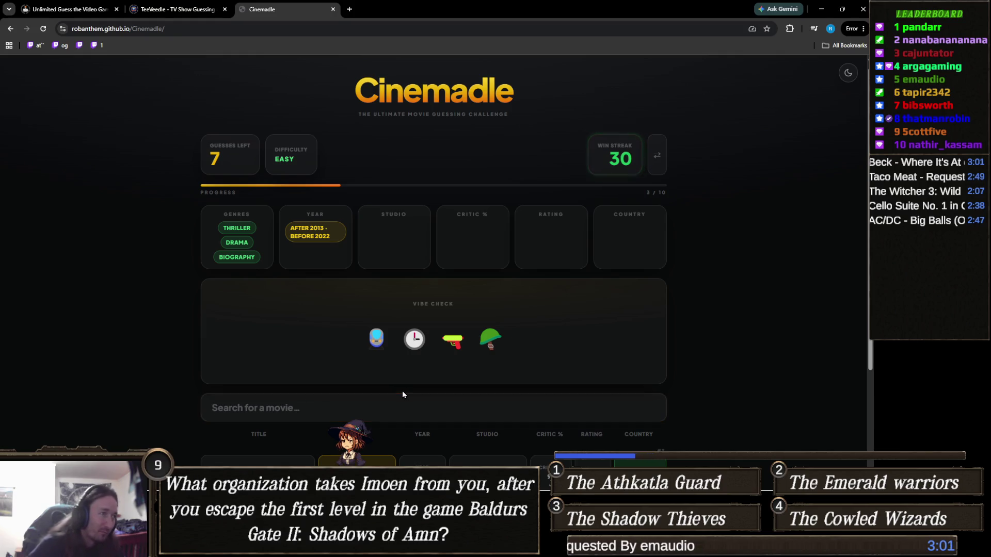
pyautogui.click(397, 408)
pyautogui.write('full met')
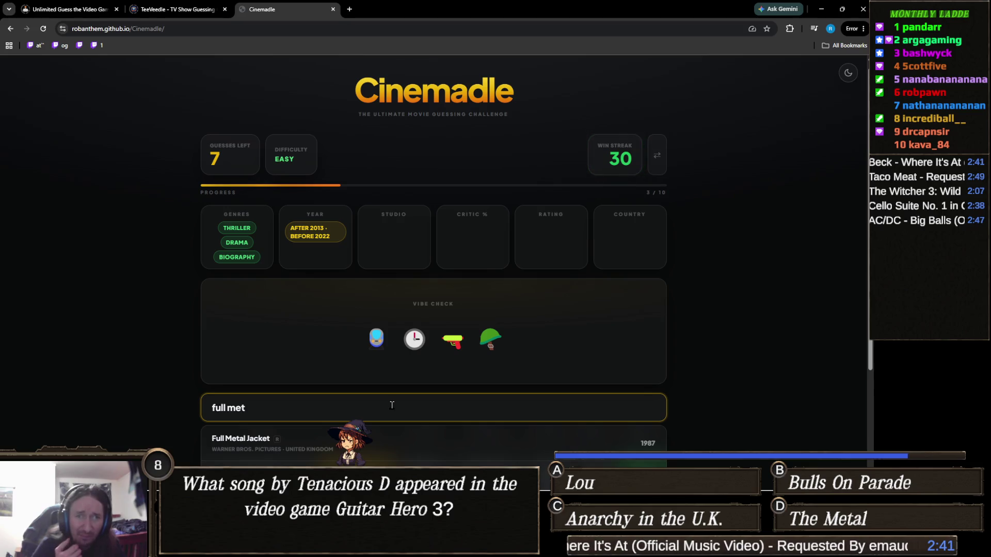
# - Clear the search and guess Source Code, then Trainwreck, unlocking the hints
pyautogui.hotkey('ctrl', 'a')
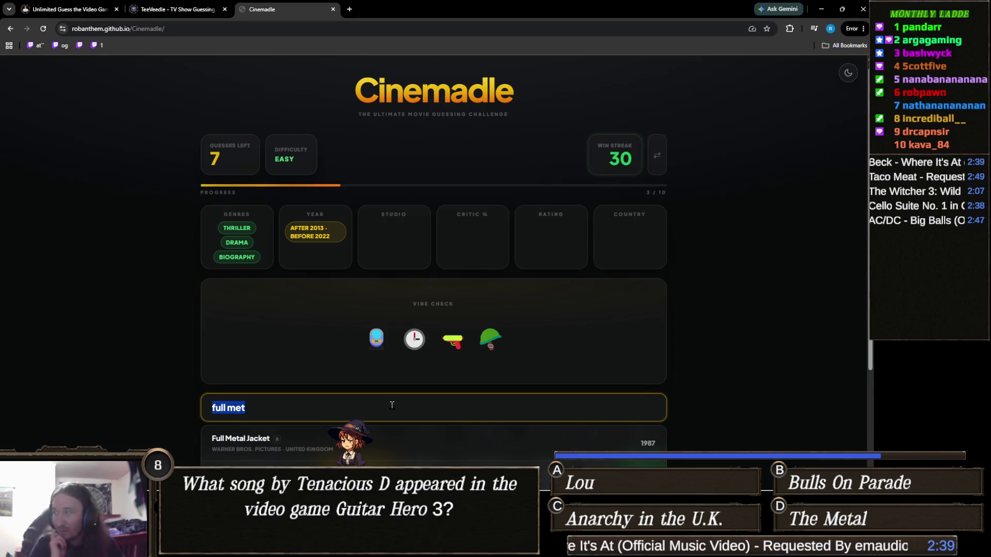
pyautogui.press('BackSpace')
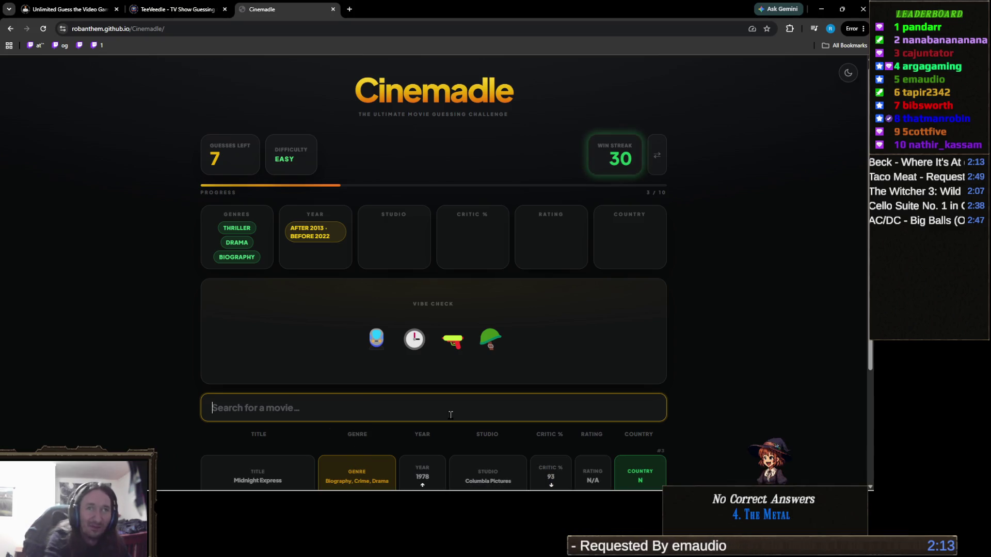
pyautogui.write('source')
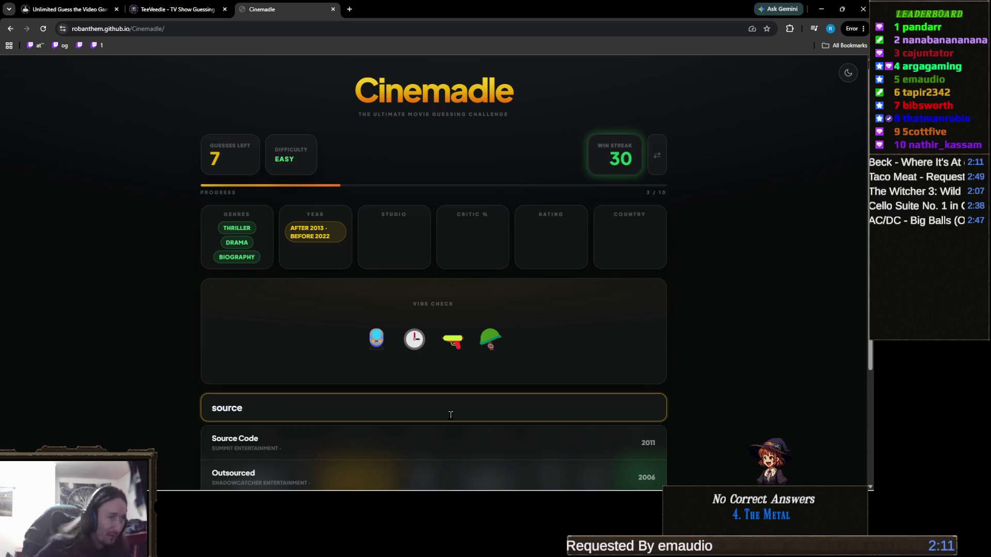
pyautogui.click(418, 443)
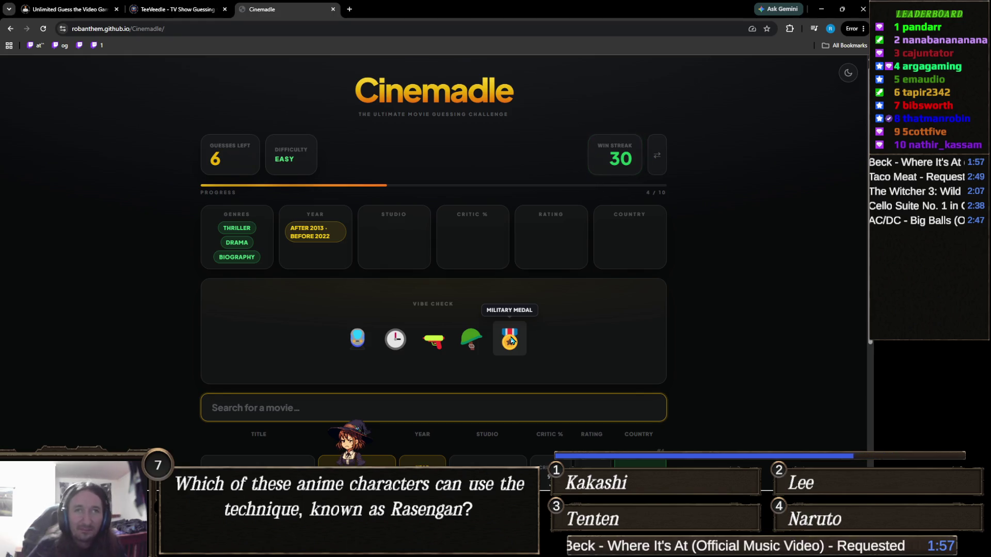
pyautogui.scroll(-1, 518, 346)
pyautogui.scroll(1, 518, 348)
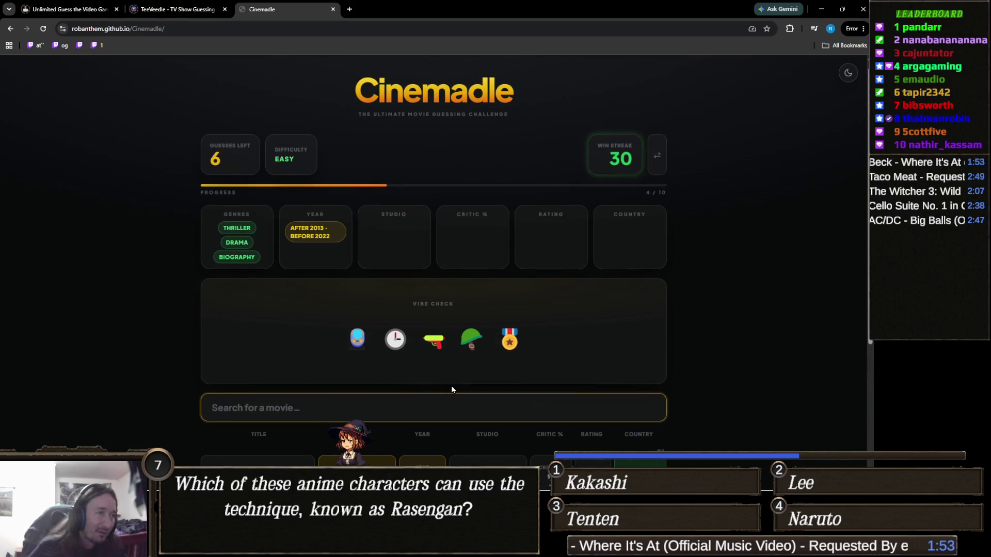
pyautogui.write('train')
pyautogui.scroll(-3, 298, 298)
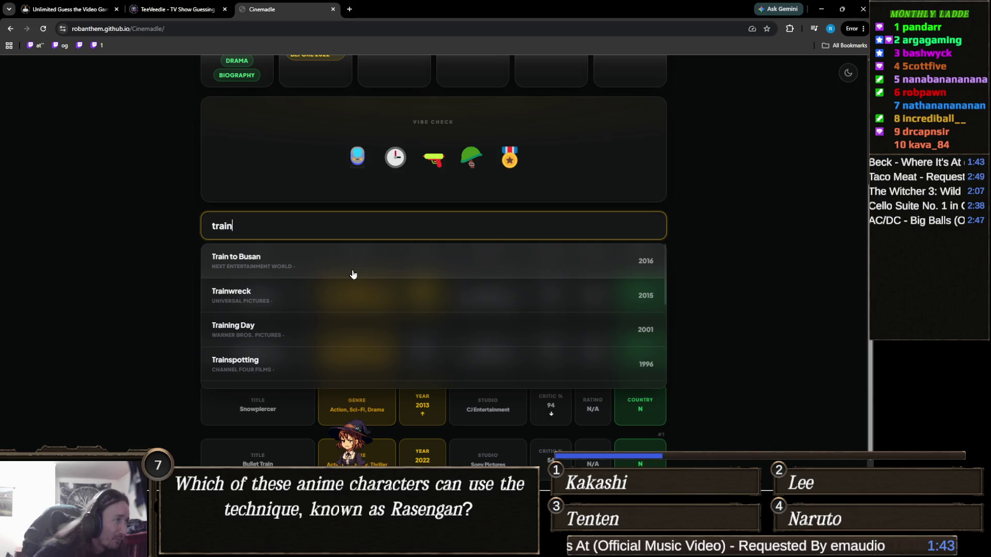
pyautogui.scroll(-3, 313, 305)
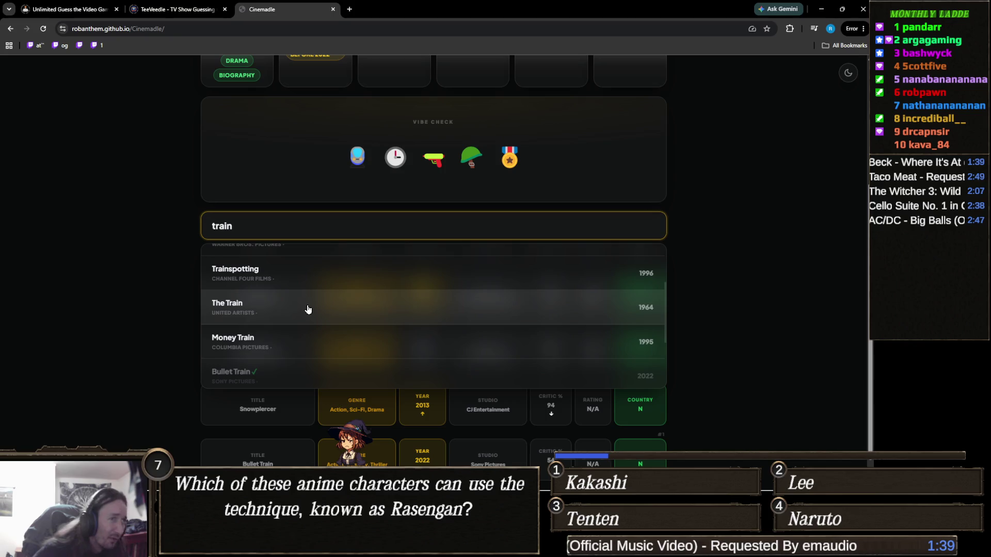
pyautogui.scroll(-1, 309, 309)
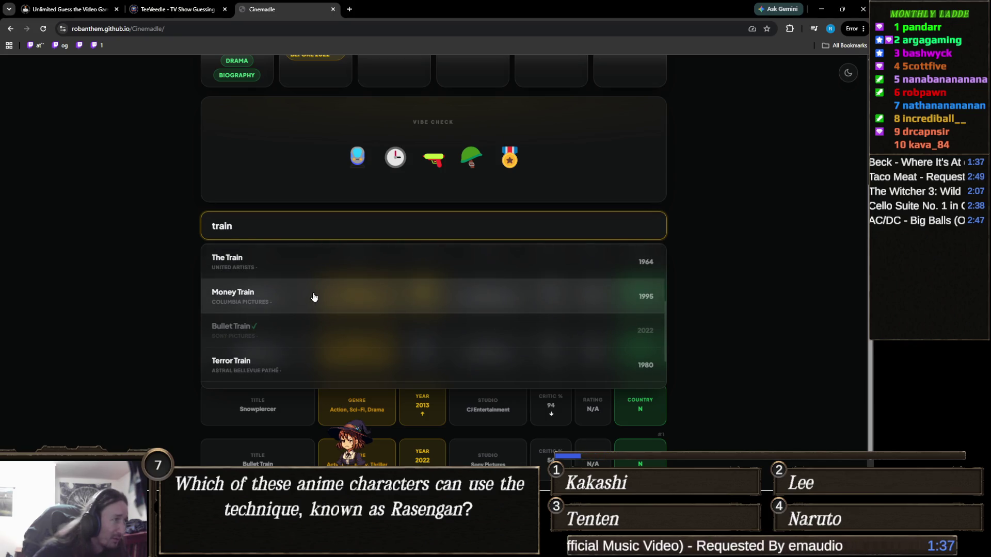
pyautogui.scroll(5, 313, 297)
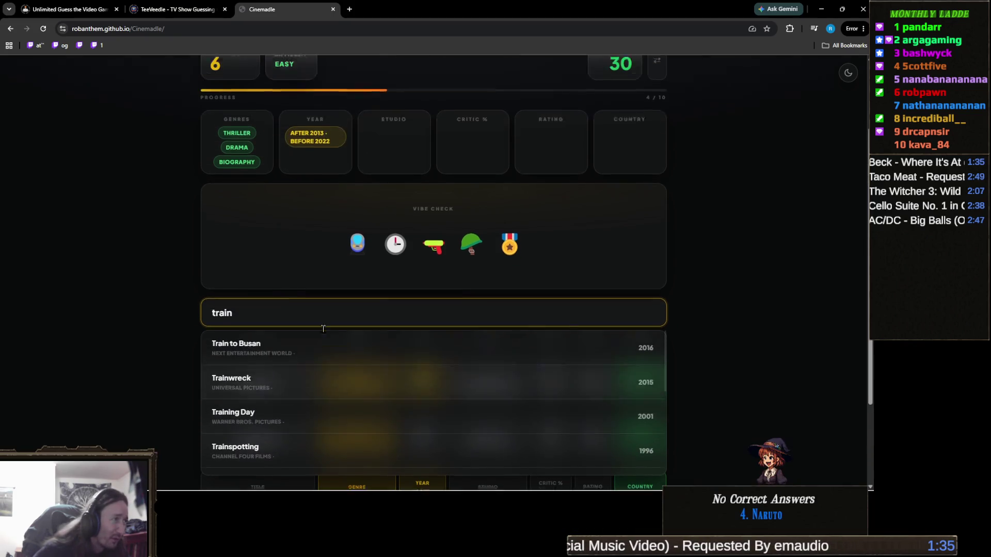
pyautogui.scroll(-2, 154, 381)
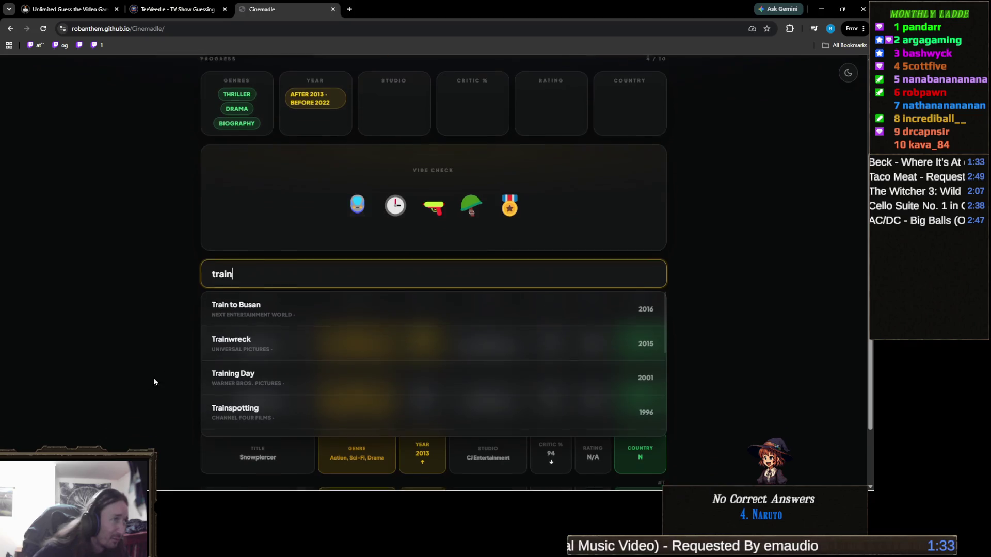
pyautogui.click(251, 344)
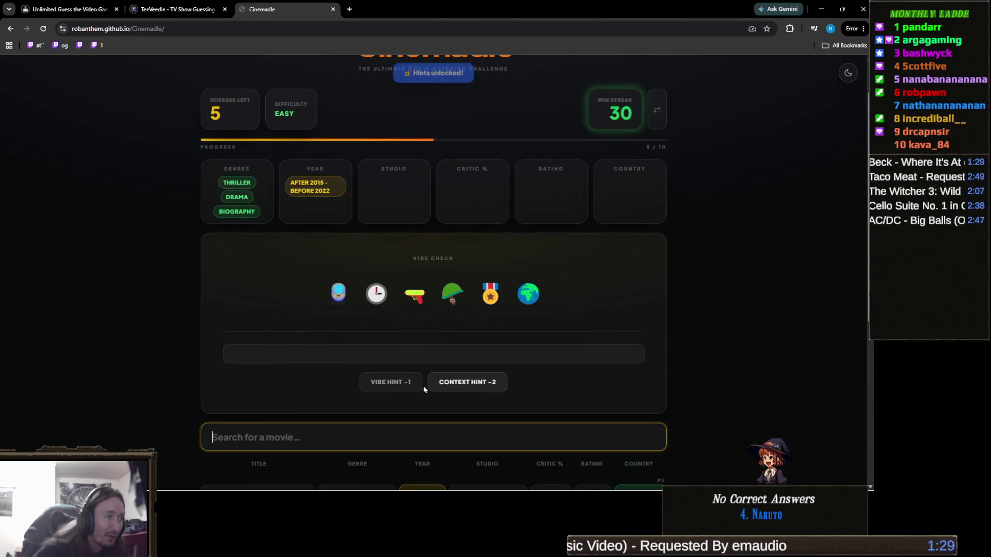
# - Reveal the vibe hint and the context hint about the 2015 Thalys train attack
pyautogui.click(390, 383)
pyautogui.scroll(-2, 321, 409)
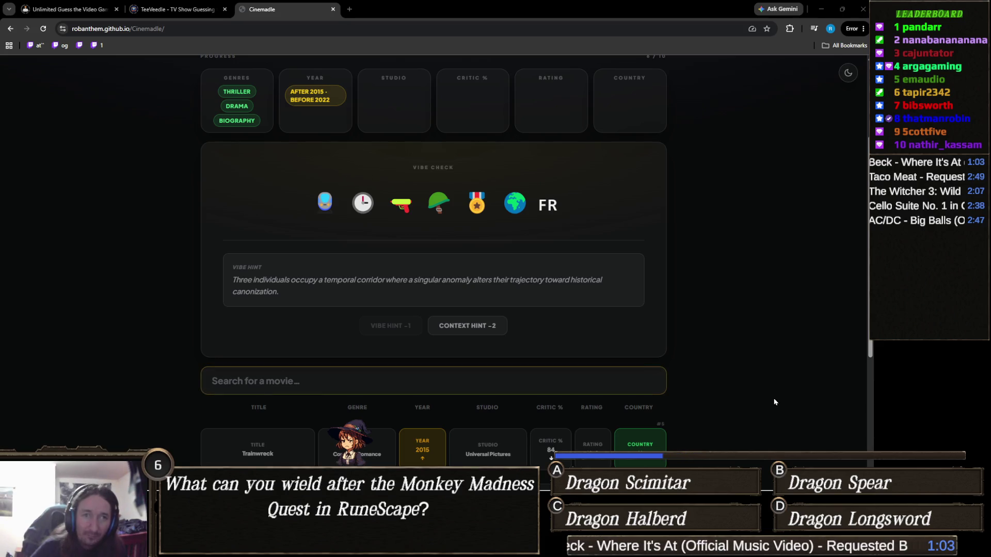
pyautogui.click(481, 333)
pyautogui.scroll(-1, 489, 299)
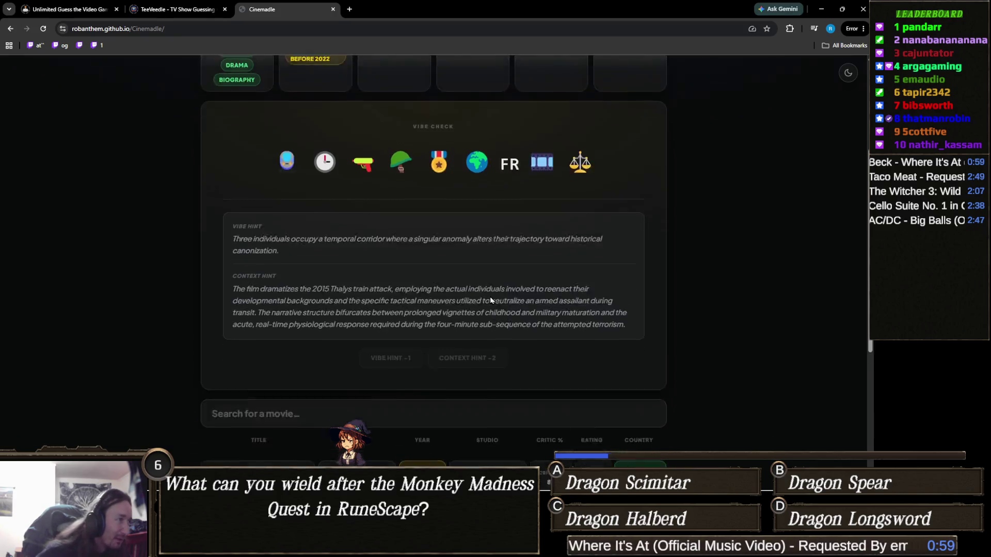
pyautogui.scroll(-1, 489, 299)
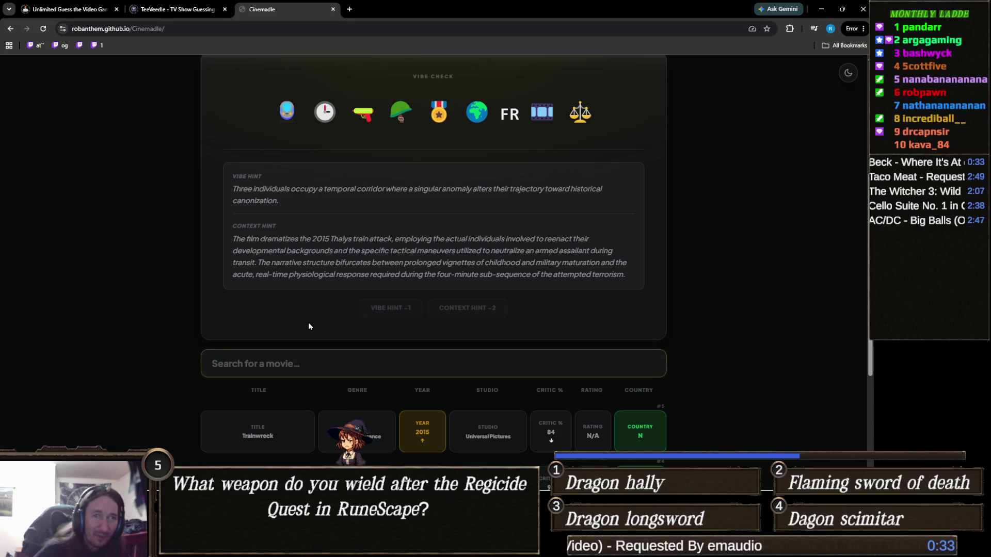
pyautogui.click(378, 364)
pyautogui.write('b')
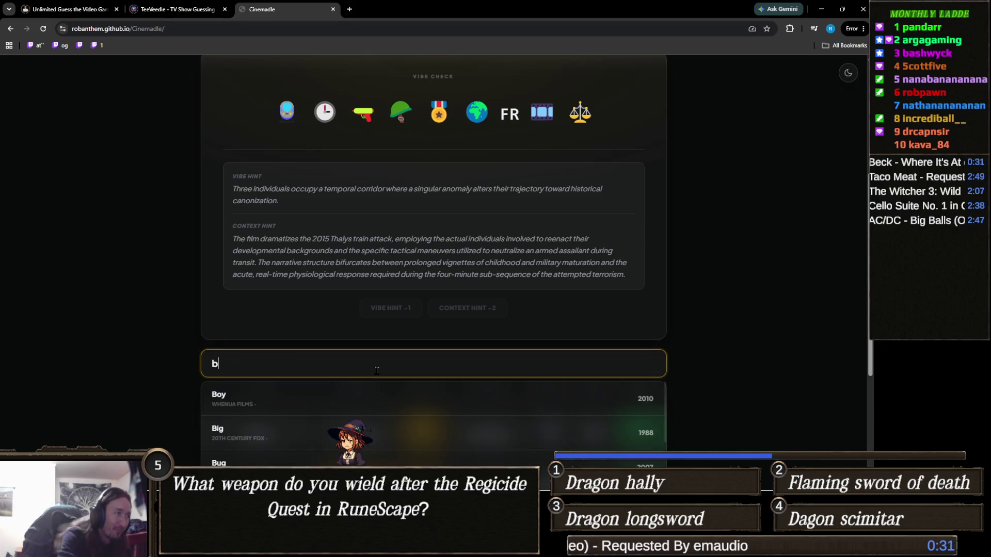
pyautogui.write('urning tr')
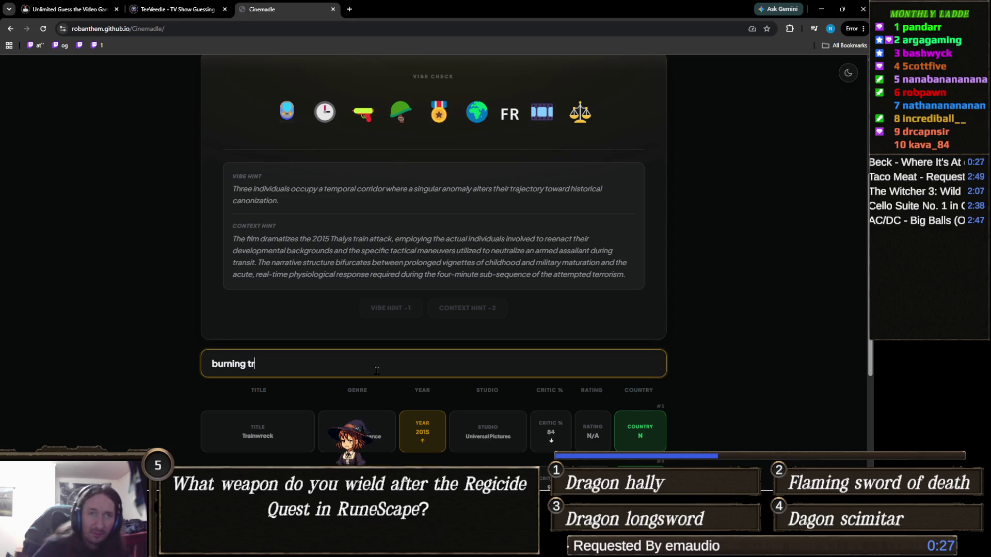
pyautogui.hotkey('ctrl', 'a')
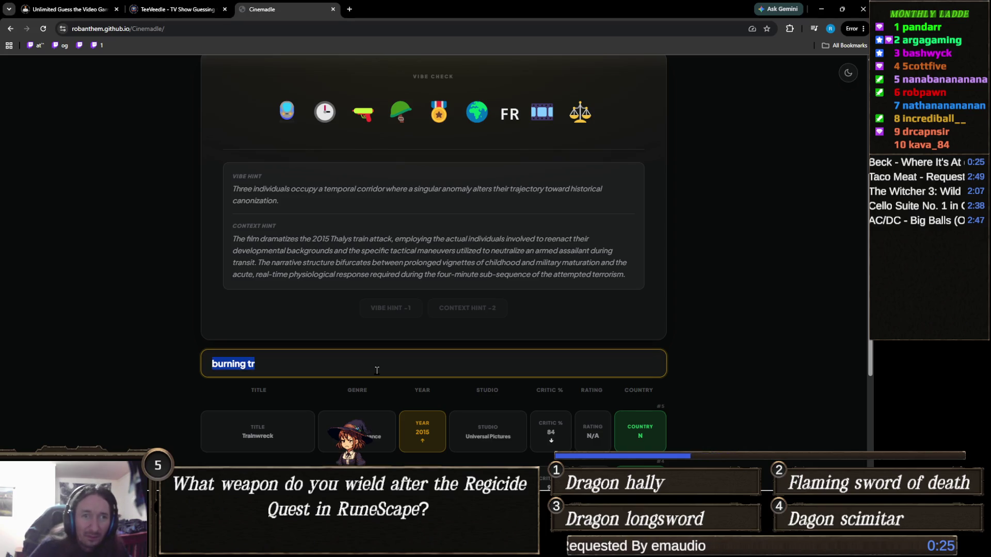
pyautogui.press('BackSpace')
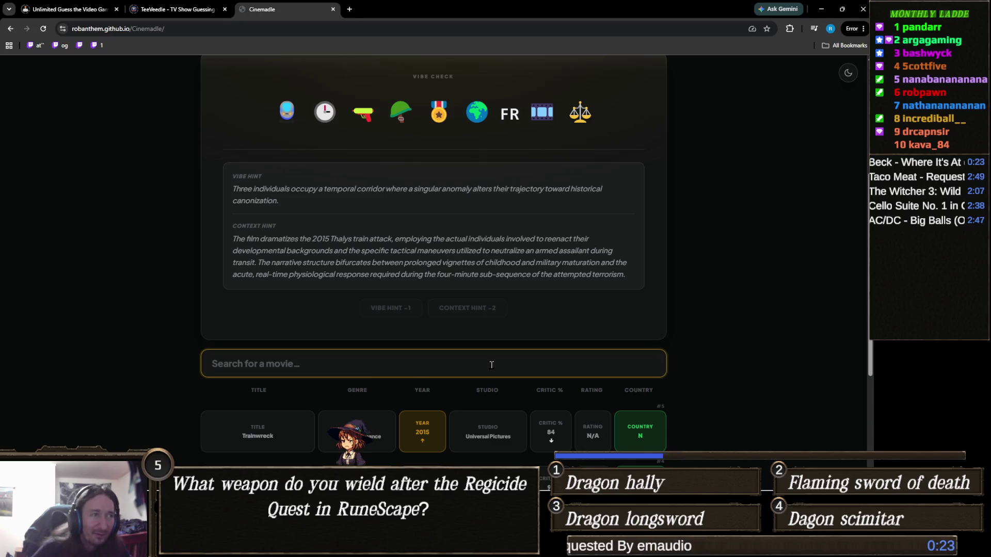
pyautogui.scroll(3, 492, 364)
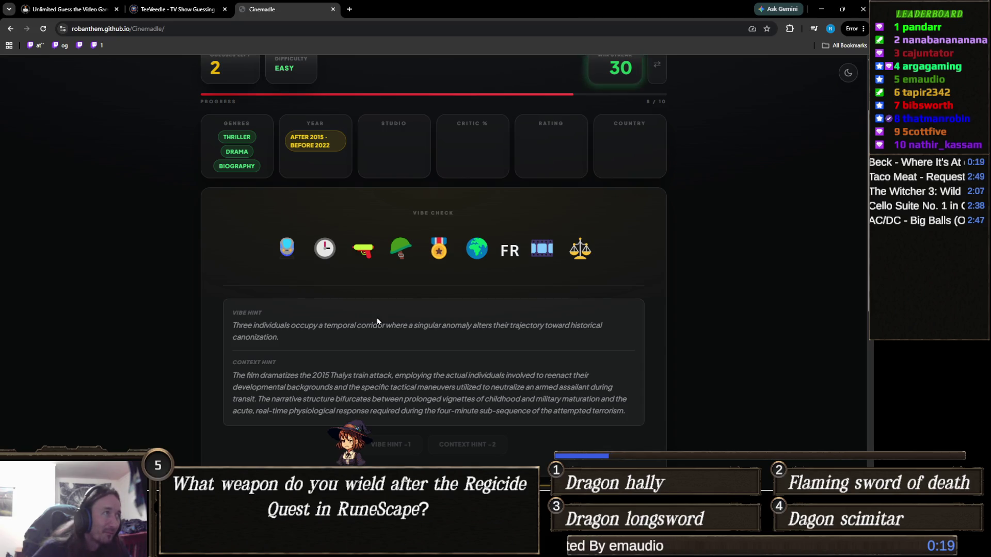
pyautogui.scroll(-3, 378, 320)
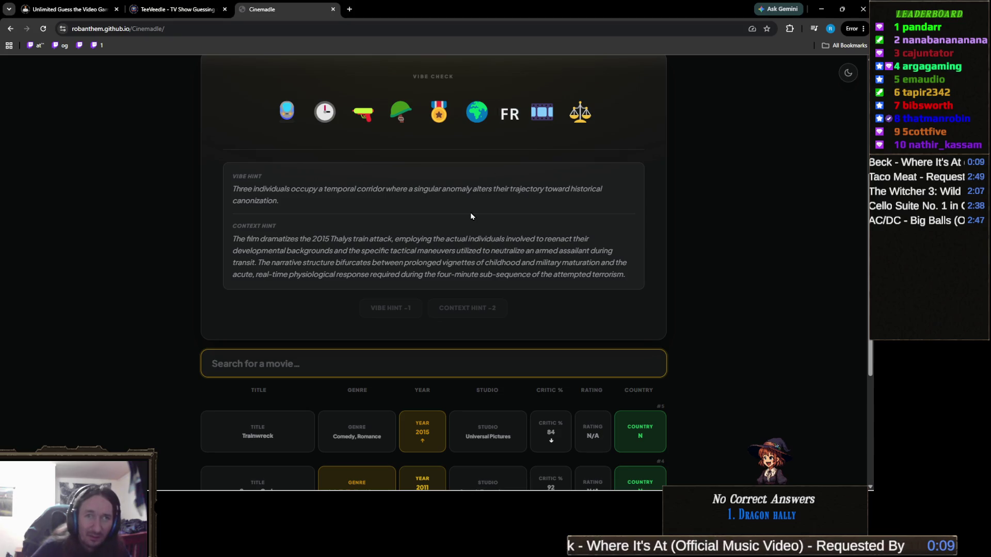
pyautogui.scroll(-1, 470, 213)
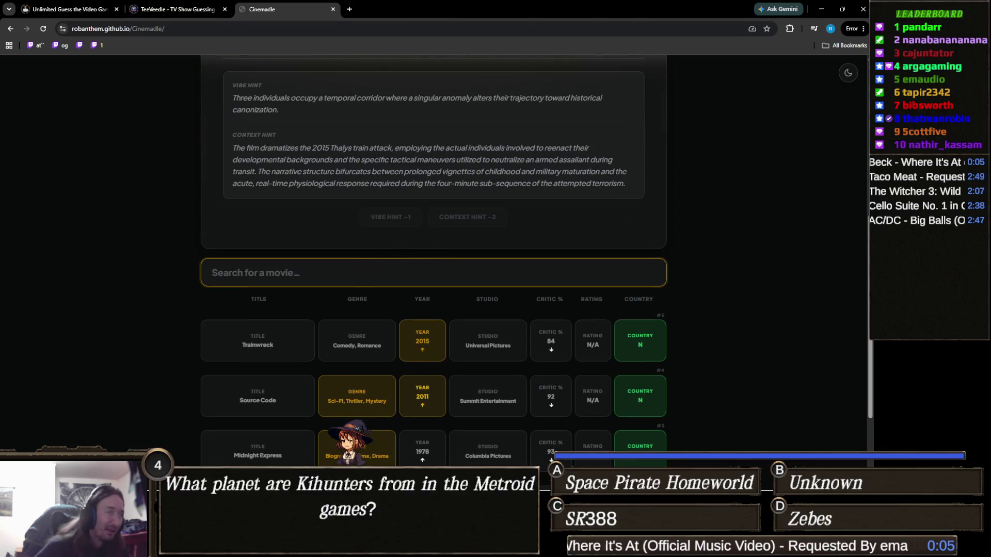
pyautogui.scroll(5, 244, 312)
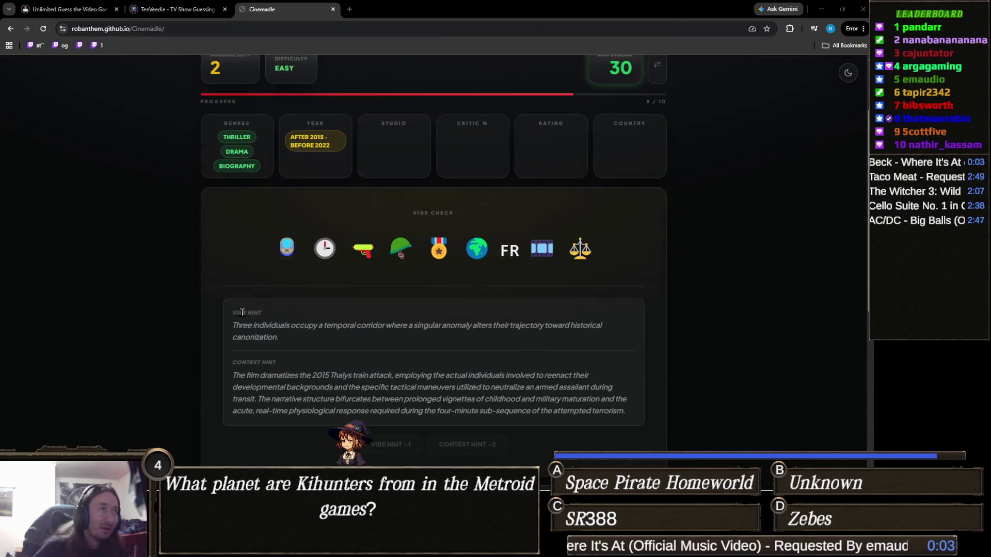
pyautogui.scroll(1, 244, 312)
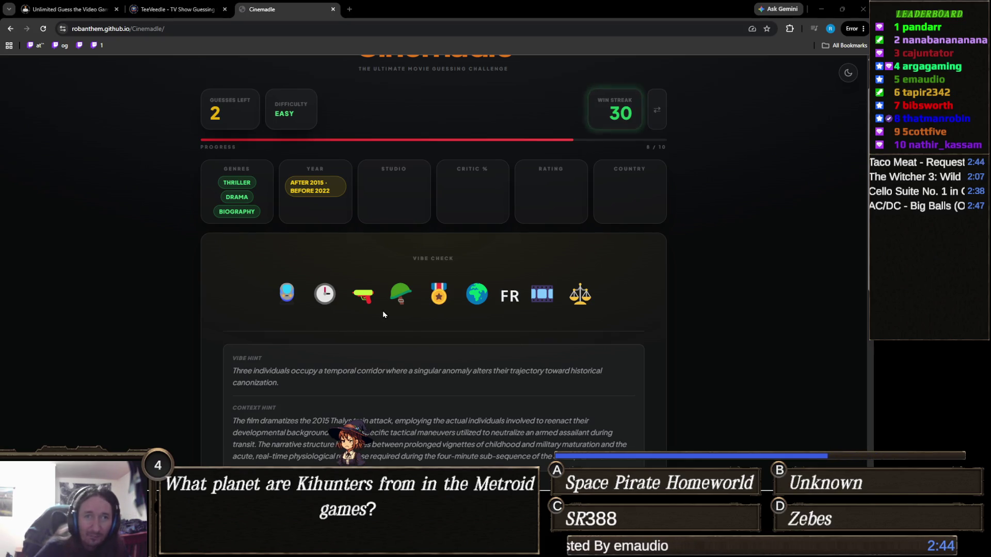
pyautogui.scroll(-1, 383, 310)
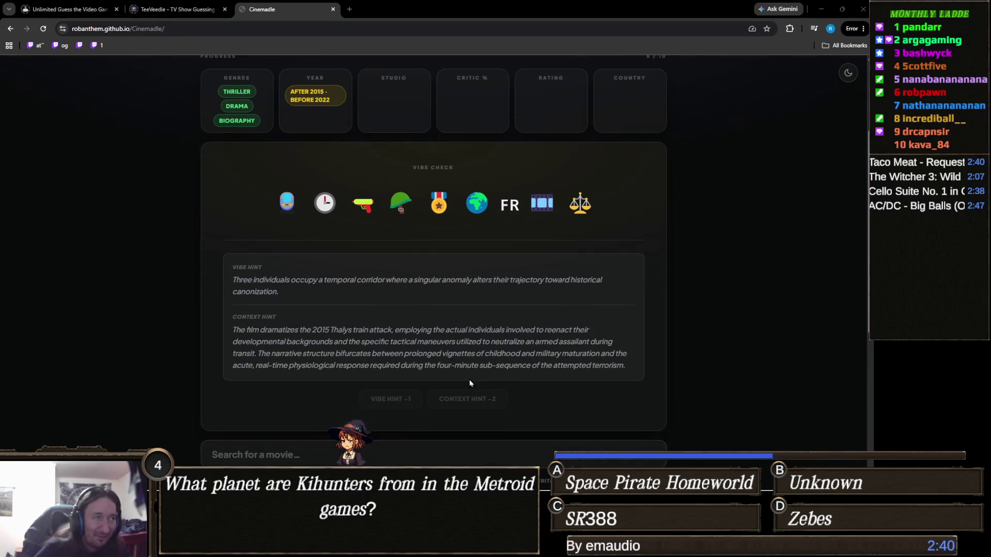
pyautogui.scroll(-1, 419, 299)
# - Search train-related titles and copy the context hint's opening sentence
pyautogui.click(362, 363)
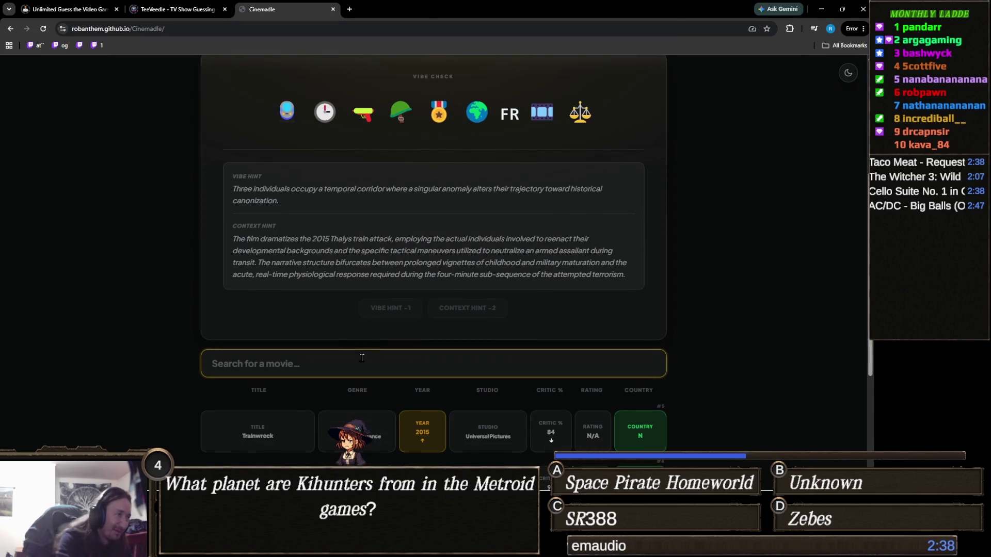
pyautogui.write('le tra')
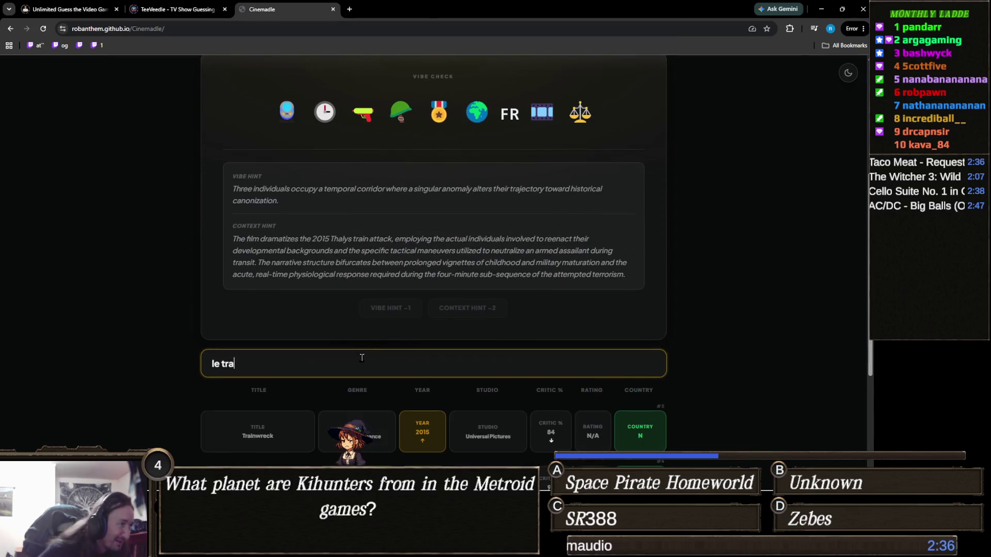
pyautogui.press('BackSpace')
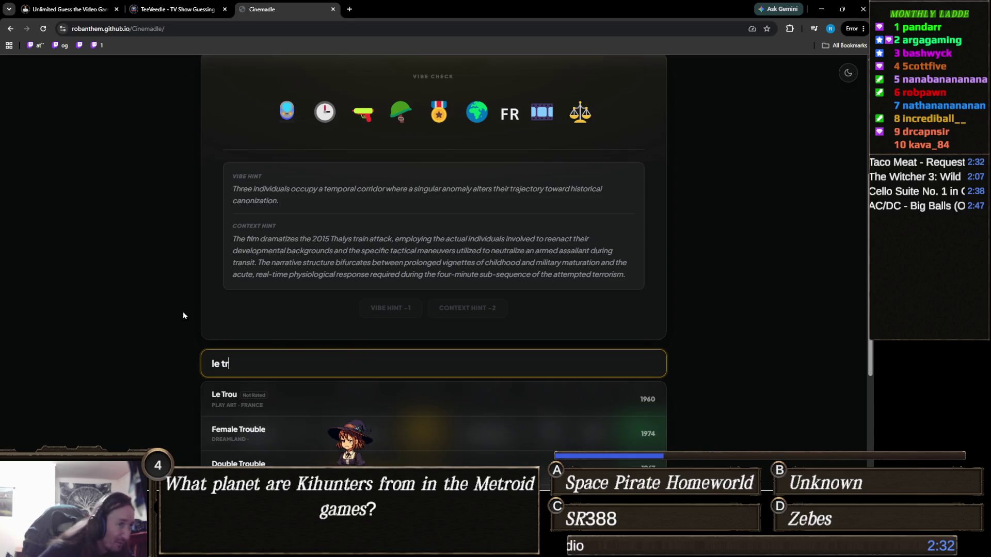
pyautogui.scroll(-2, 194, 317)
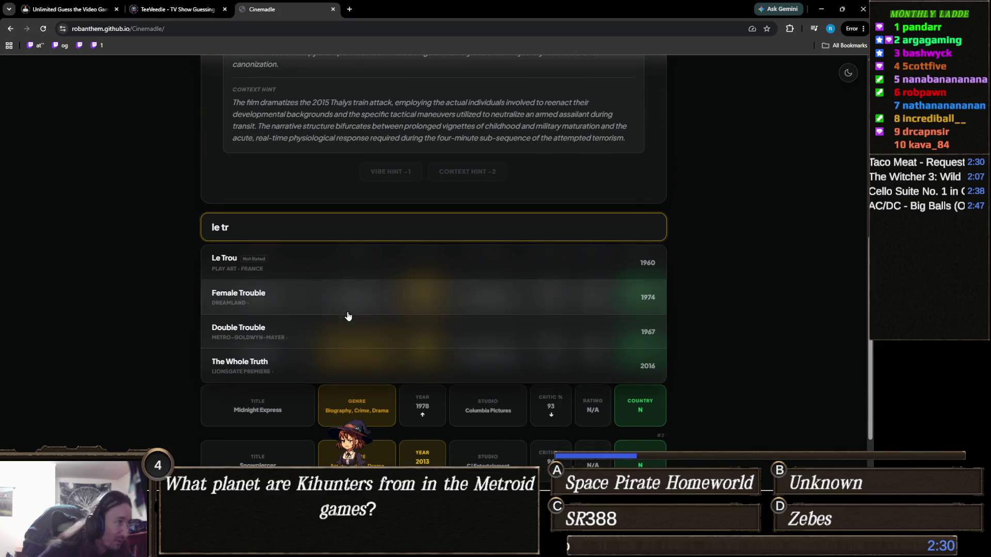
pyautogui.scroll(-1, 349, 316)
pyautogui.scroll(2, 324, 297)
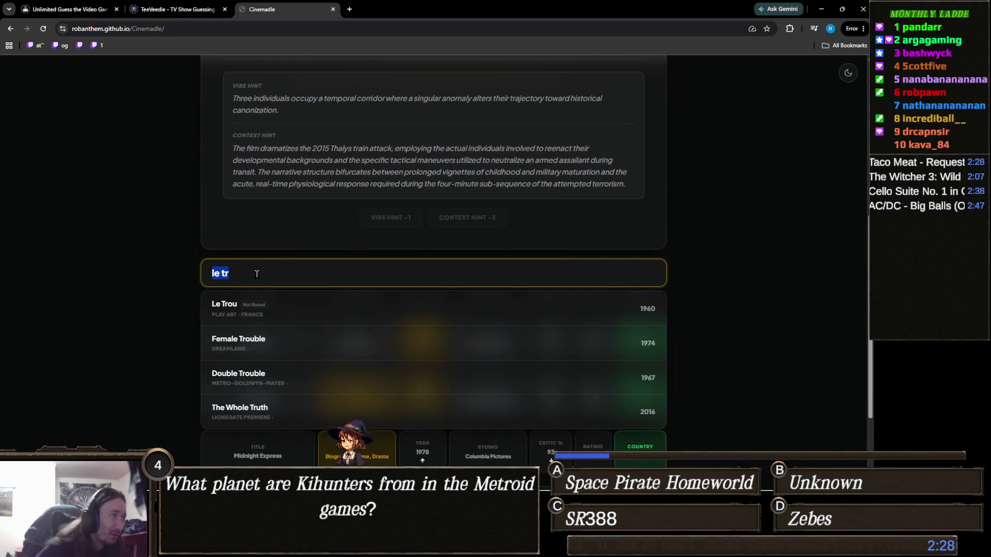
pyautogui.write('the tr')
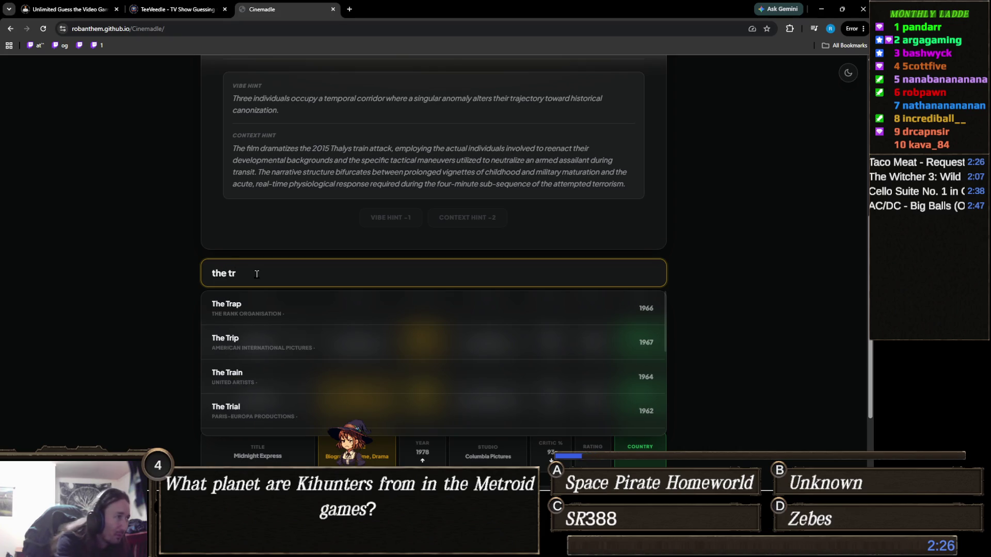
pyautogui.write('ain')
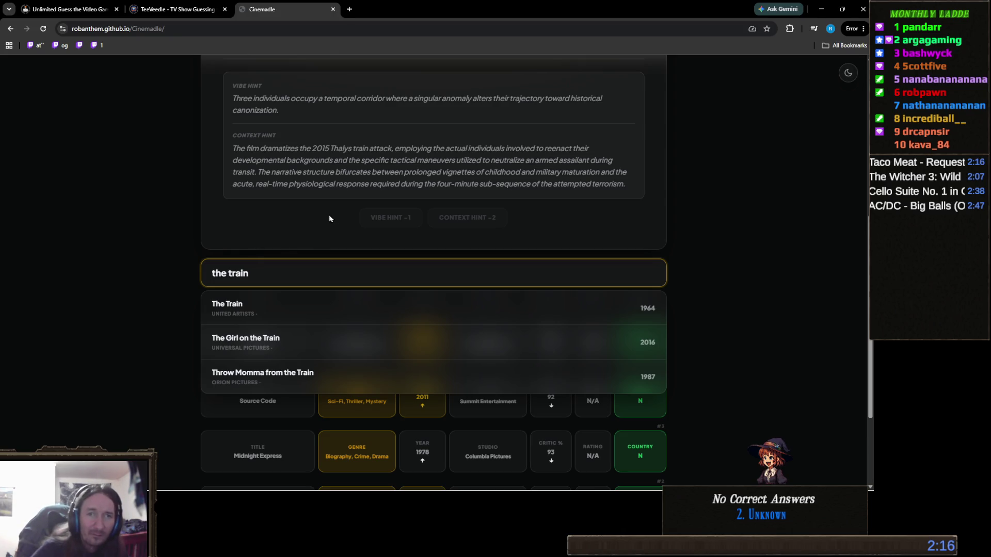
pyautogui.scroll(3, 409, 282)
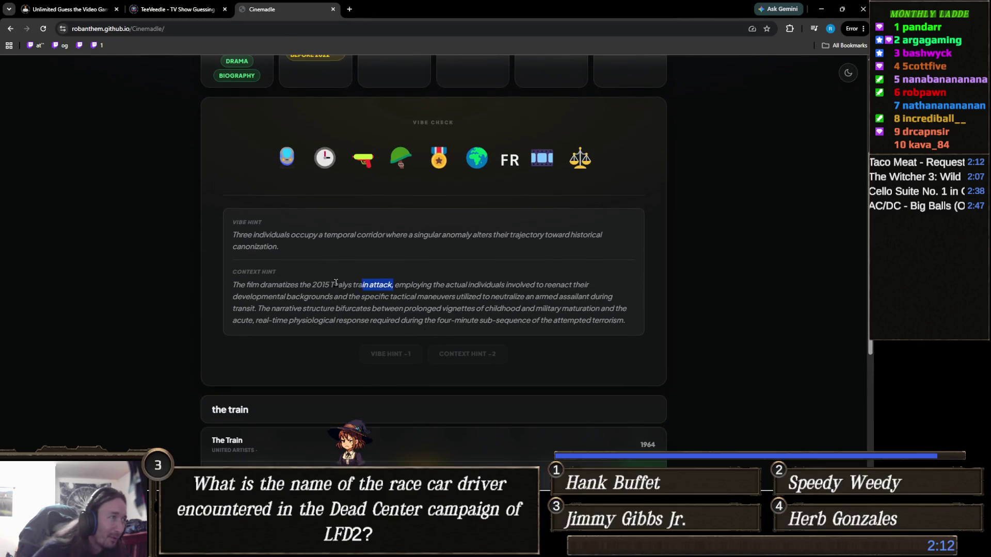
pyautogui.moveTo(394, 285); pyautogui.dragTo(235, 282)
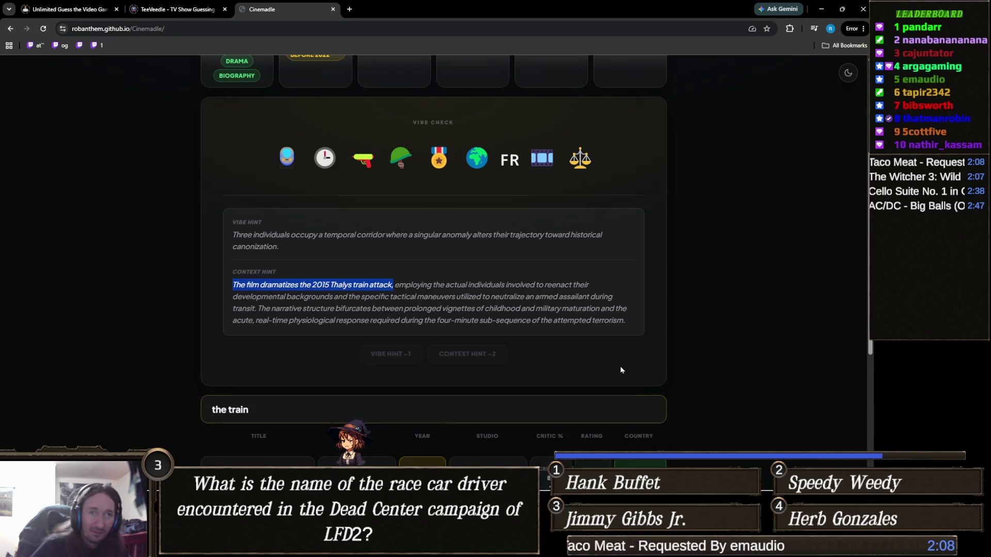
pyautogui.hotkey('alt', 'Tab')
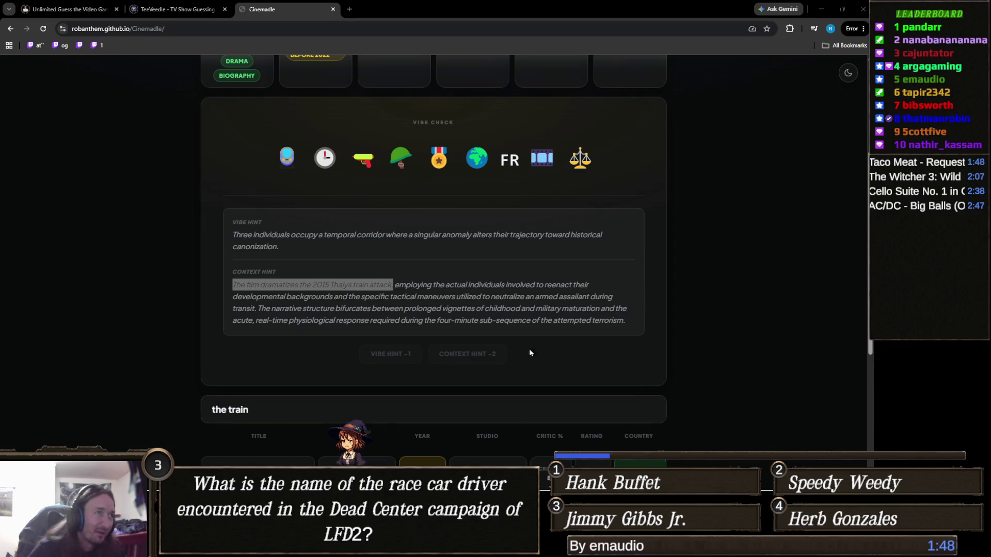
# - Return to the guess search and select the old query for replacement
pyautogui.click(479, 306)
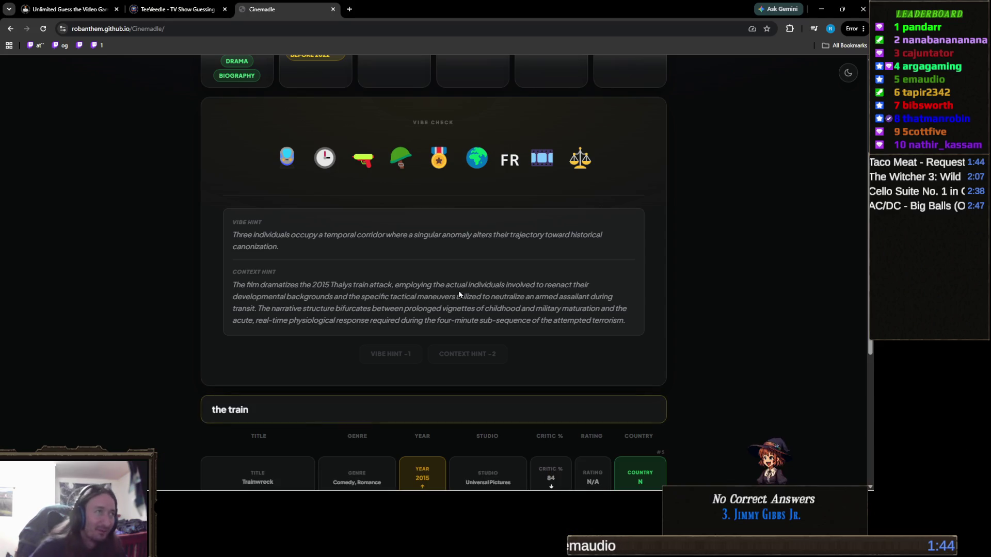
pyautogui.scroll(-1, 348, 366)
pyautogui.click(270, 319)
pyautogui.hotkey('ctrl', 'a')
pyautogui.write('the 15')
# - Guess The 15:17 to Paris to solve the puzzle, then switch to Unity
pyautogui.click(286, 351)
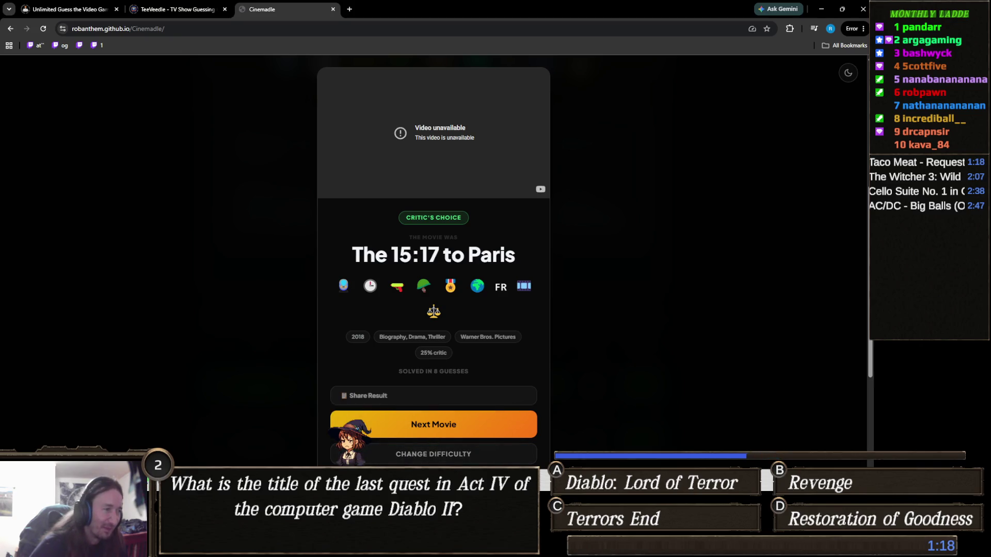
pyautogui.click(411, 429)
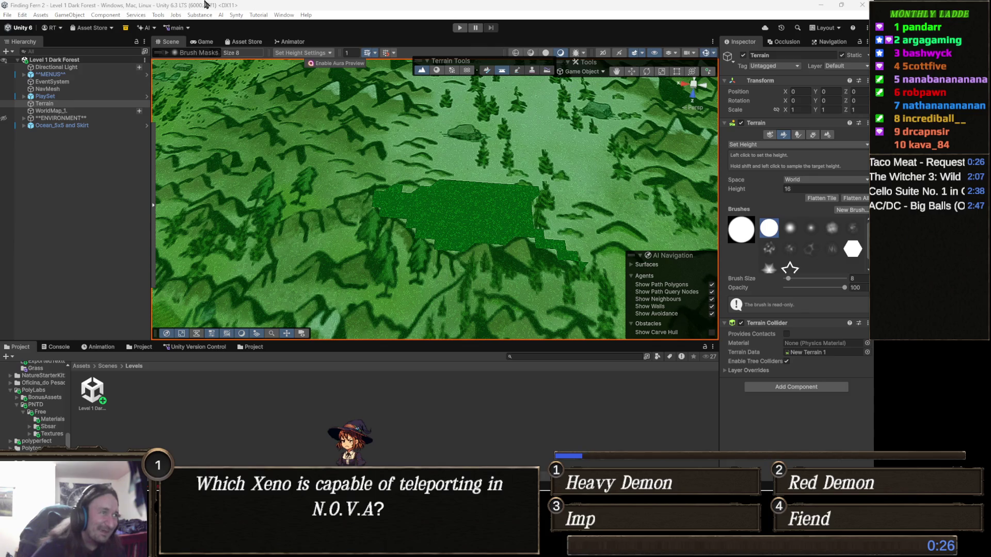
# - Pan across the Level 1 Dark Forest terrain in the Scene view
pyautogui.moveTo(436, 183); pyautogui.dragTo(495, 179)
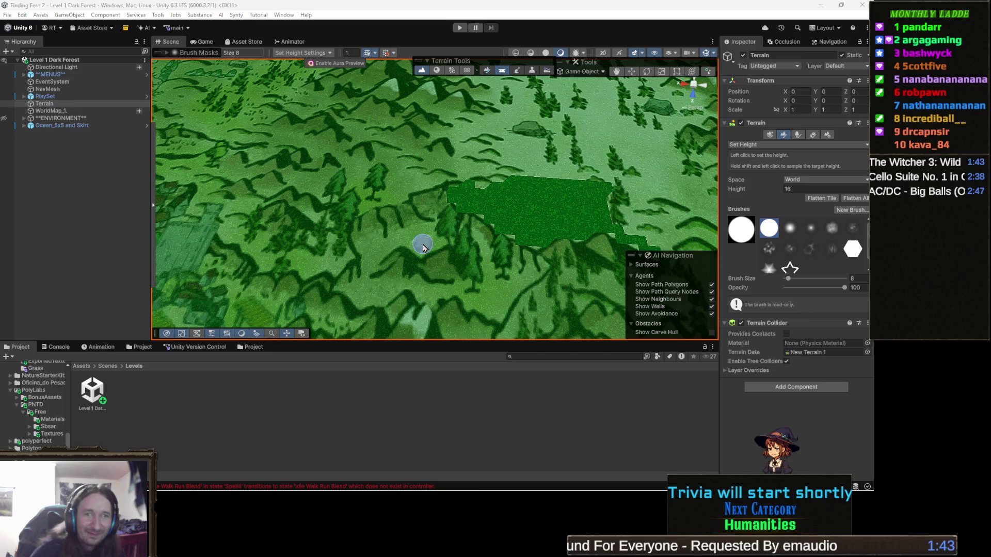
pyautogui.scroll(-5, 448, 232)
pyautogui.scroll(-5, 445, 241)
pyautogui.scroll(-3, 441, 252)
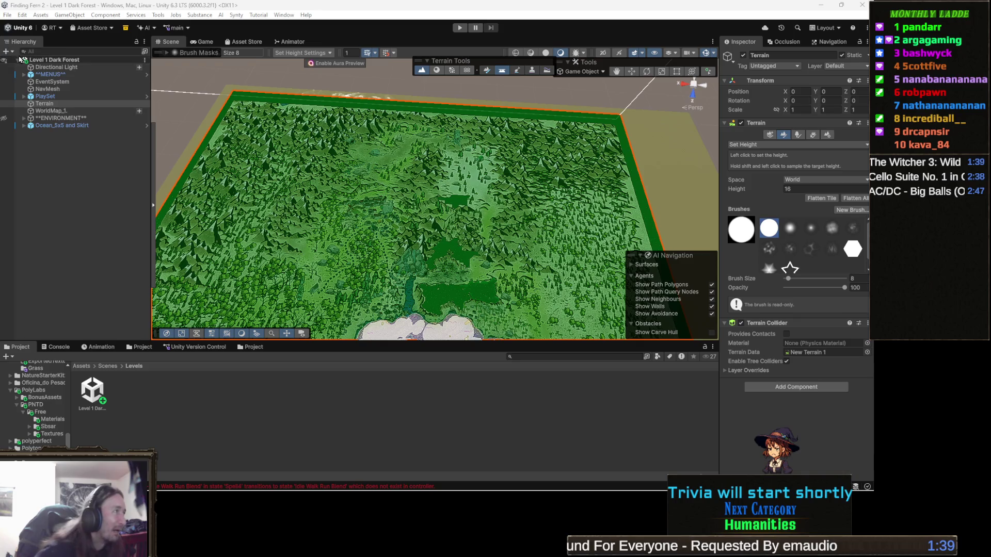
# - Show the ENVIRONMENT rocks, then toggle the vegetation layer repeatedly and leave it visible over the terrain
pyautogui.click(3, 119)
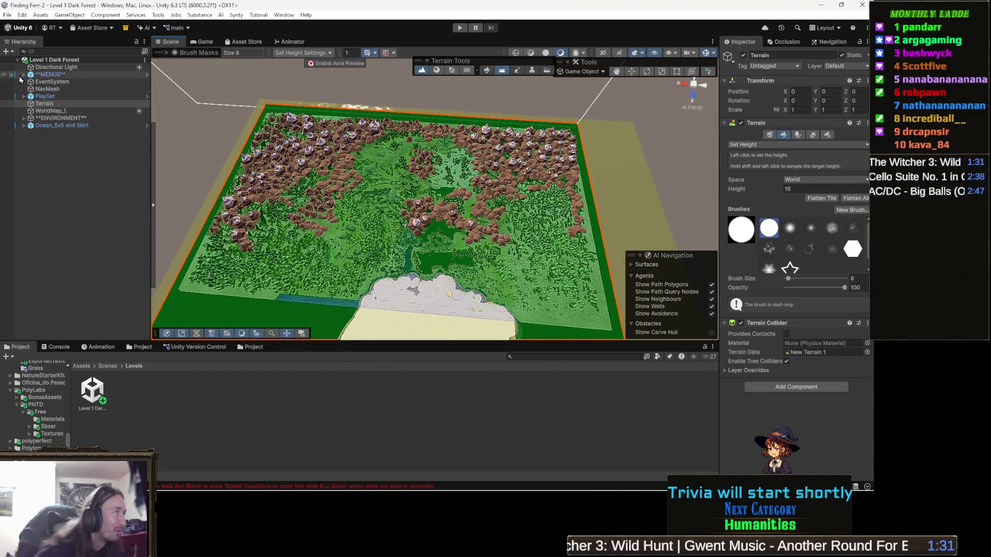
pyautogui.click(3, 113)
pyautogui.click(2, 114)
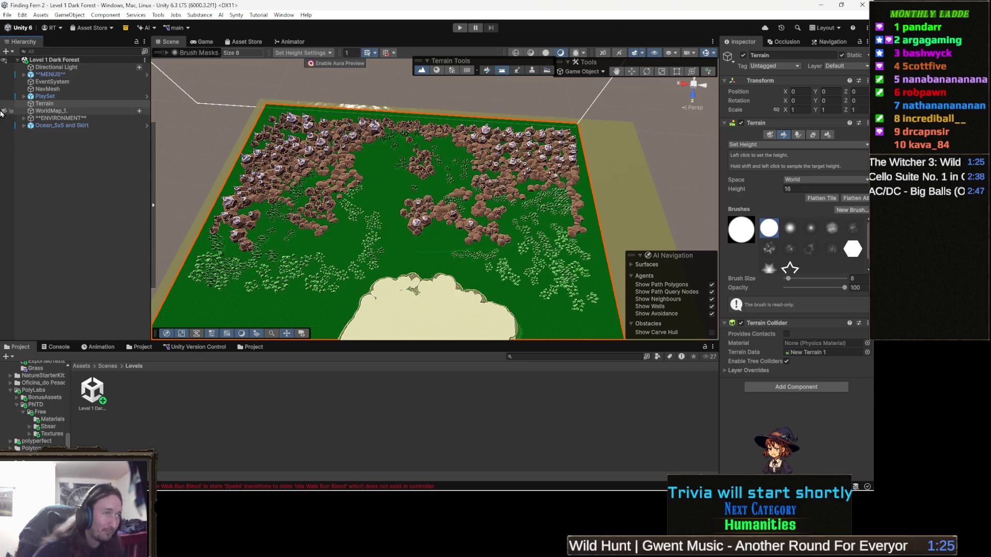
pyautogui.click(2, 113)
pyautogui.click(2, 113)
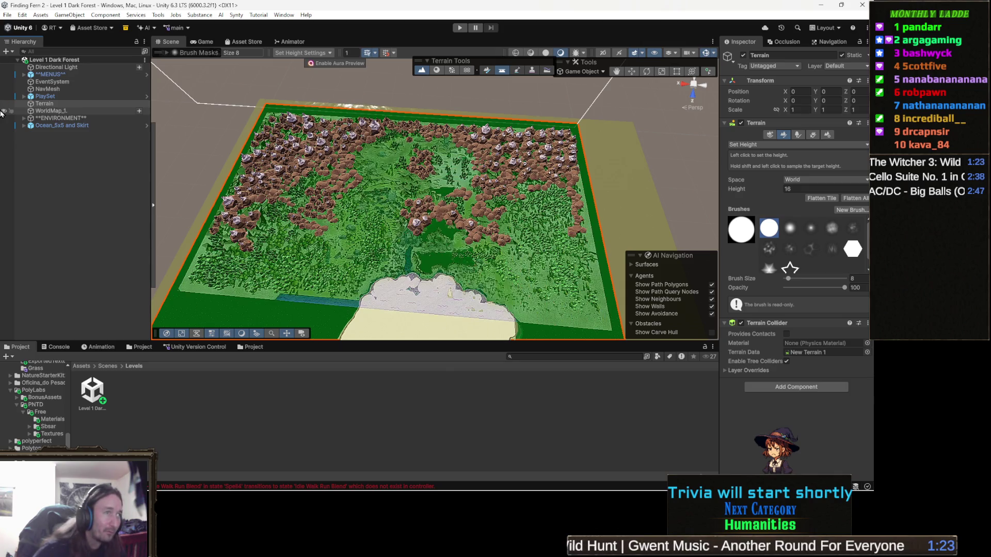
pyautogui.click(2, 113)
pyautogui.click(2, 113)
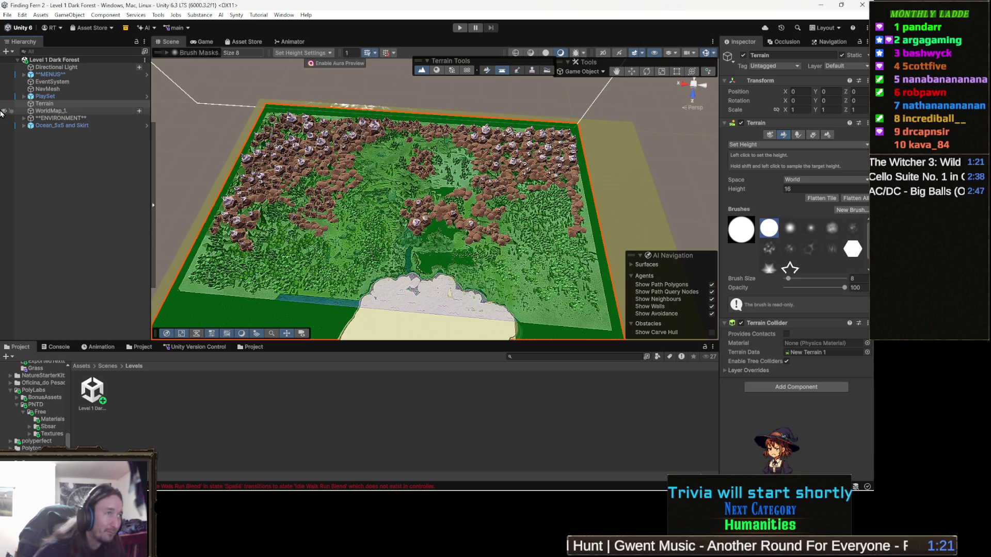
pyautogui.click(2, 113)
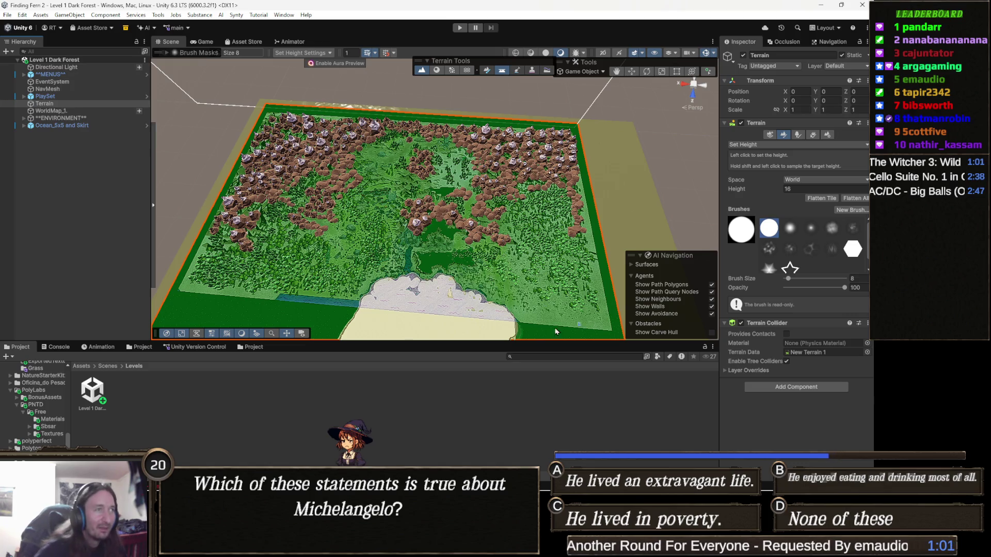
pyautogui.scroll(3, 493, 210)
pyautogui.scroll(3, 496, 225)
pyautogui.scroll(3, 503, 242)
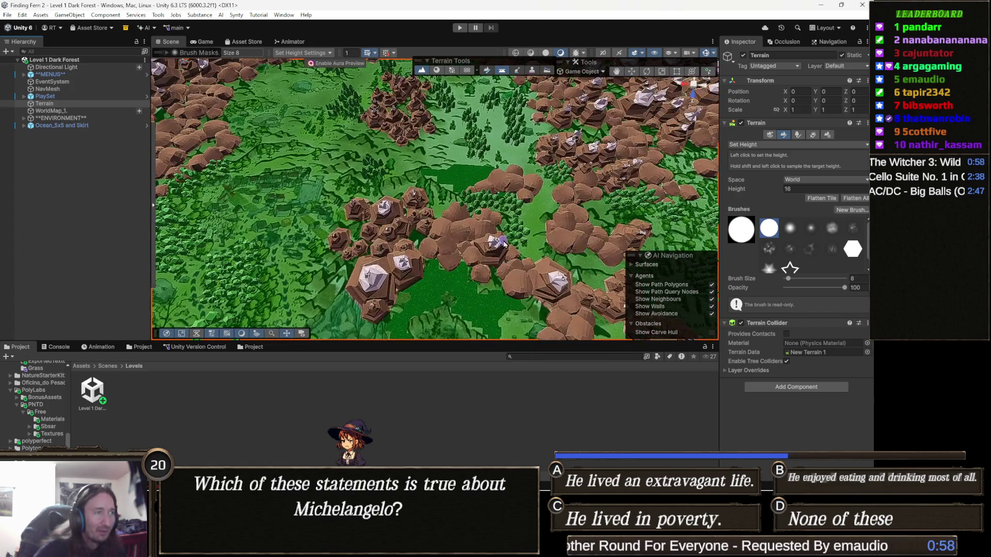
# - Pan and orbit the Scene view over the rocky forest floor toward the river channel
pyautogui.moveTo(503, 243); pyautogui.dragTo(450, 206)
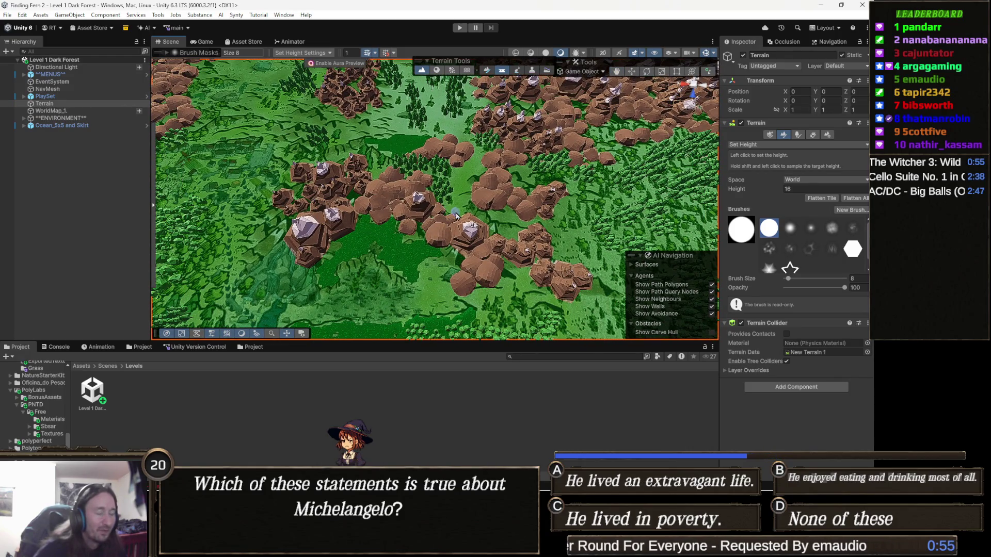
pyautogui.moveTo(409, 227)
pyautogui.mouseDown()
pyautogui.moveTo(421, 200)
pyautogui.moveTo(427, 208)
pyautogui.moveTo(374, 260)
pyautogui.moveTo(523, 218)
pyautogui.moveTo(479, 175)
pyautogui.mouseUp()
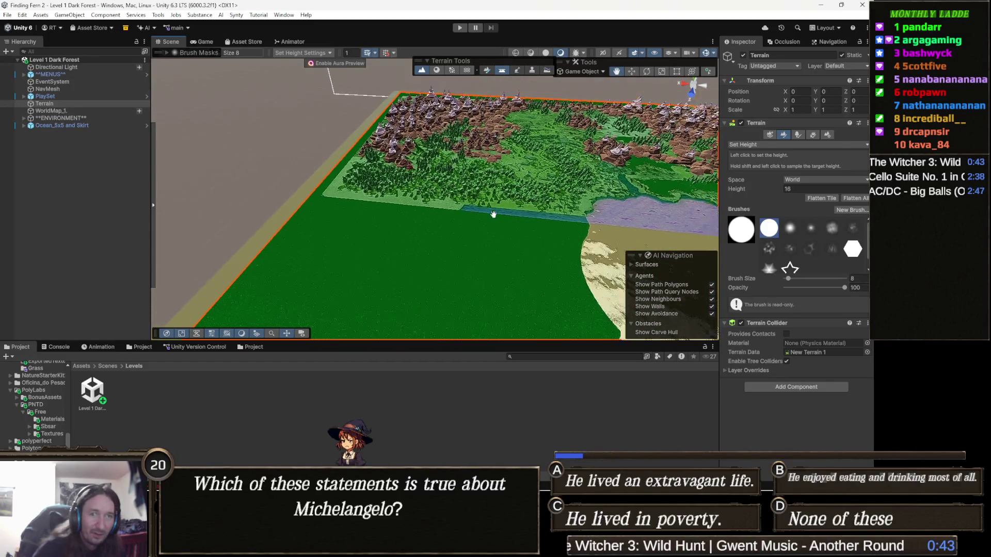
pyautogui.scroll(5, 467, 244)
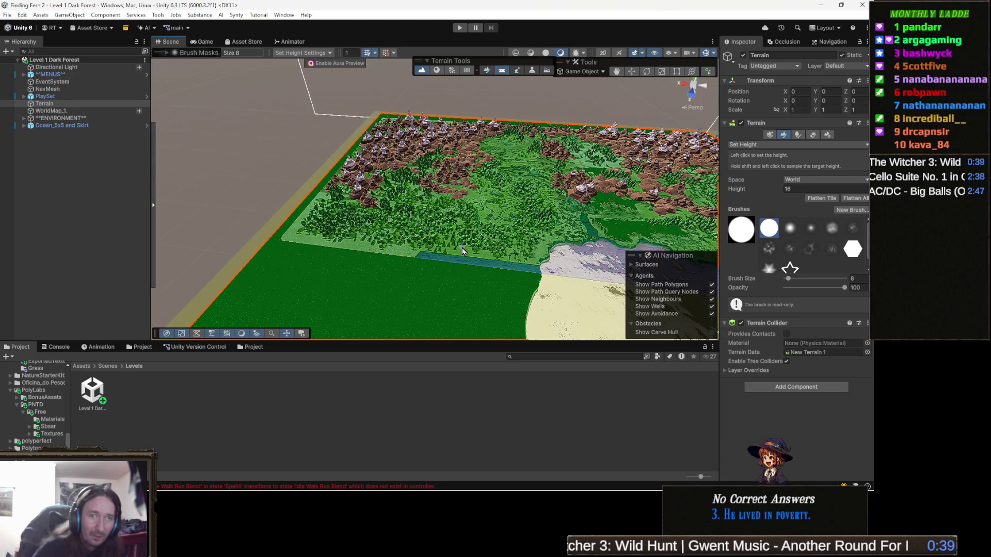
pyautogui.scroll(8, 497, 240)
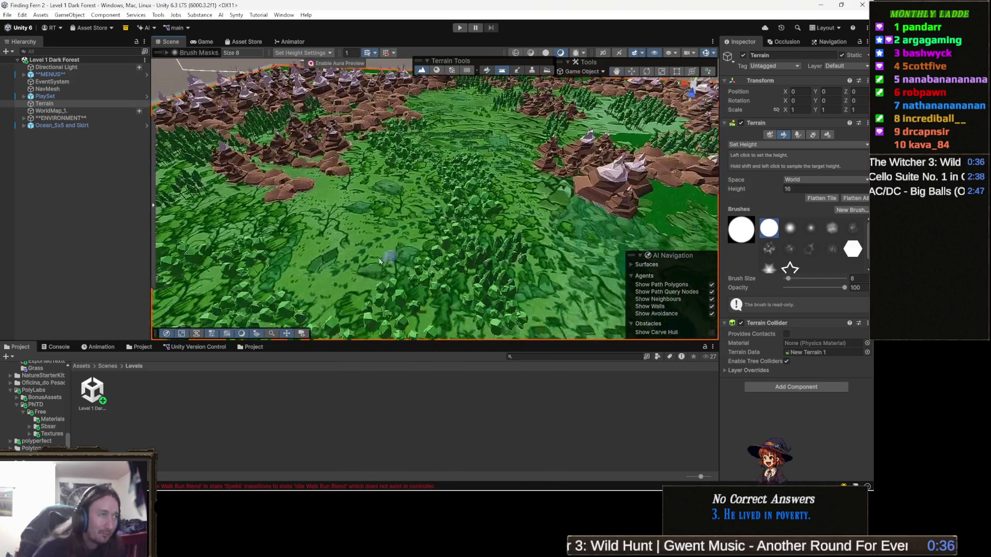
pyautogui.scroll(8, 496, 248)
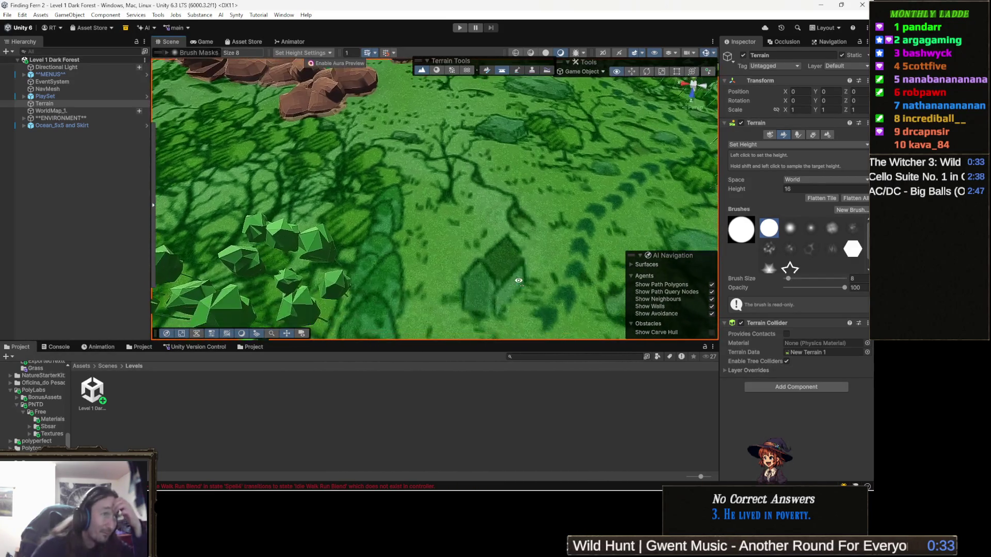
pyautogui.moveTo(498, 247)
pyautogui.mouseDown()
pyautogui.moveTo(564, 265)
pyautogui.moveTo(511, 256)
pyautogui.mouseUp()
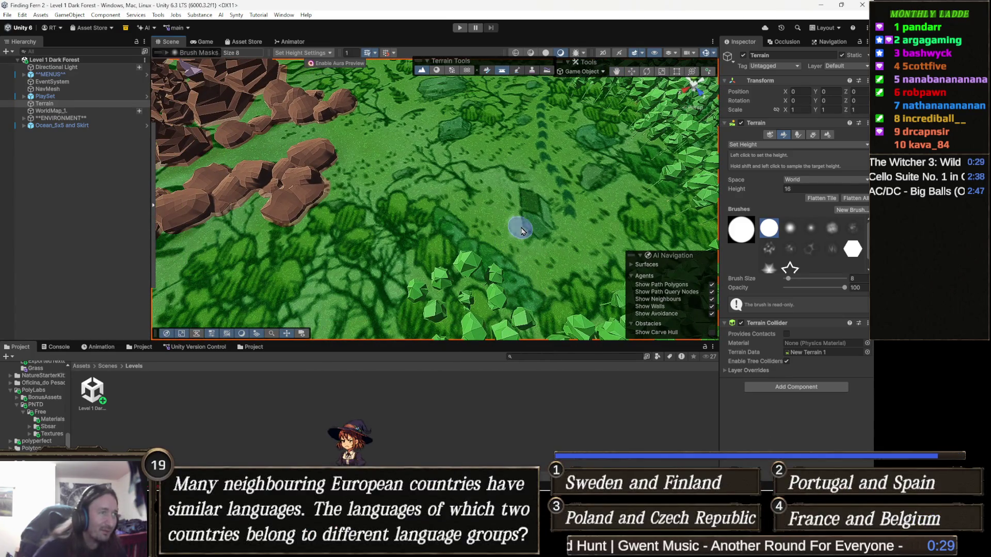
pyautogui.moveTo(459, 226)
pyautogui.mouseDown()
pyautogui.moveTo(467, 219)
pyautogui.moveTo(455, 227)
pyautogui.mouseUp()
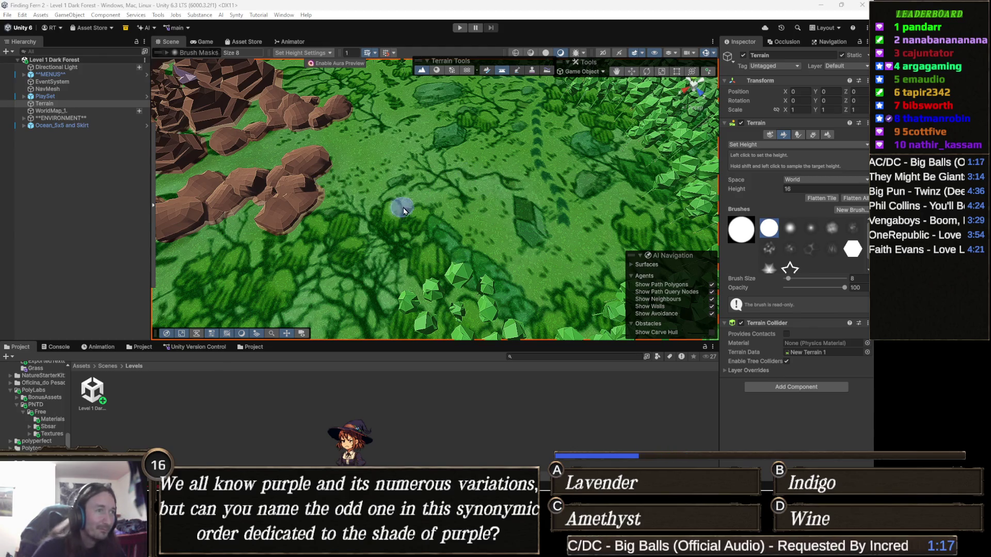
pyautogui.scroll(3, 452, 207)
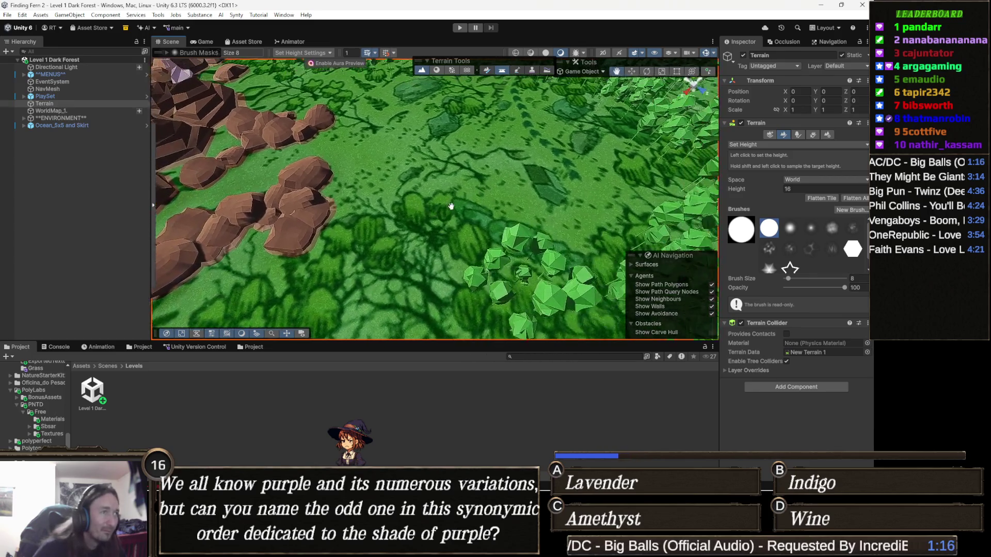
pyautogui.scroll(1, 452, 206)
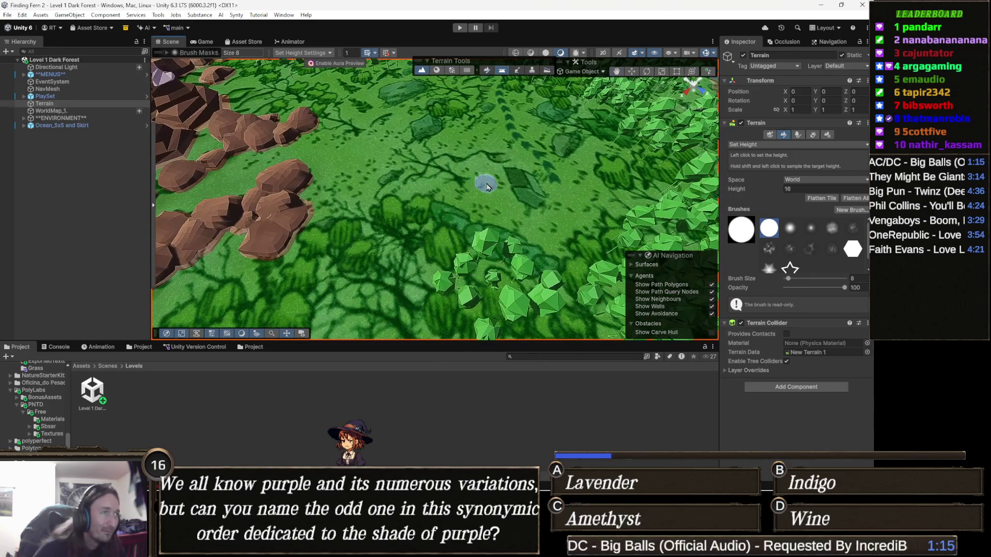
pyautogui.scroll(2, 441, 204)
pyautogui.scroll(1, 433, 203)
# - Flatten a short strip of grass with the Set Height brush (size 8, height 16) and extend it rightward
pyautogui.moveTo(434, 202)
pyautogui.mouseDown()
pyautogui.moveTo(422, 232)
pyautogui.moveTo(377, 236)
pyautogui.moveTo(349, 209)
pyautogui.mouseUp()
pyautogui.scroll(1, 422, 232)
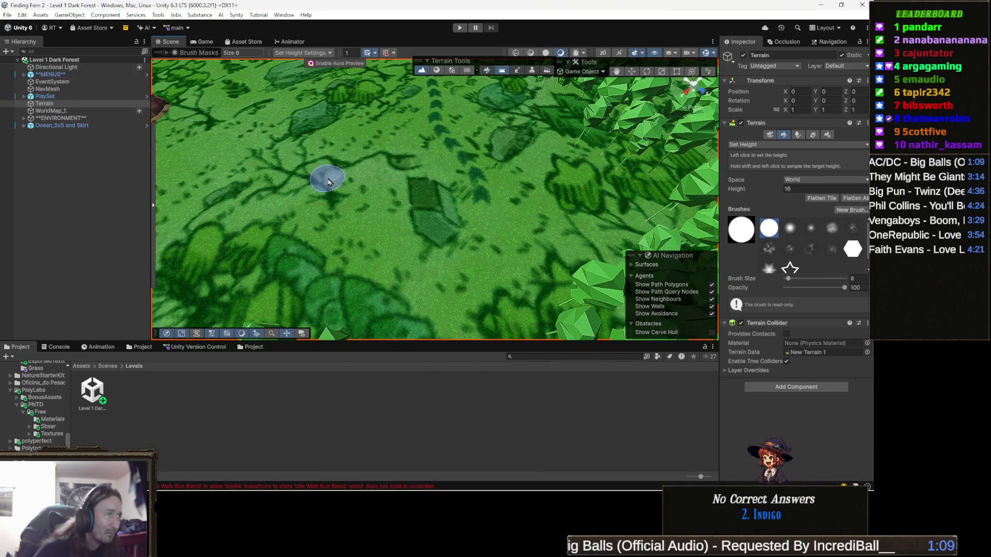
pyautogui.moveTo(319, 176)
pyautogui.mouseDown()
pyautogui.moveTo(380, 183)
pyautogui.moveTo(318, 171)
pyautogui.moveTo(333, 182)
pyautogui.mouseUp()
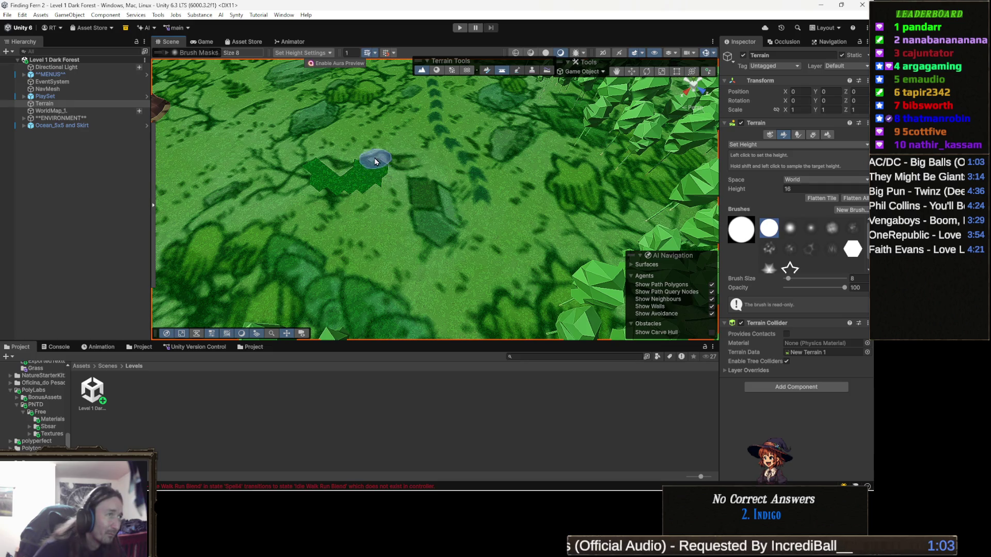
pyautogui.moveTo(378, 169); pyautogui.dragTo(387, 174)
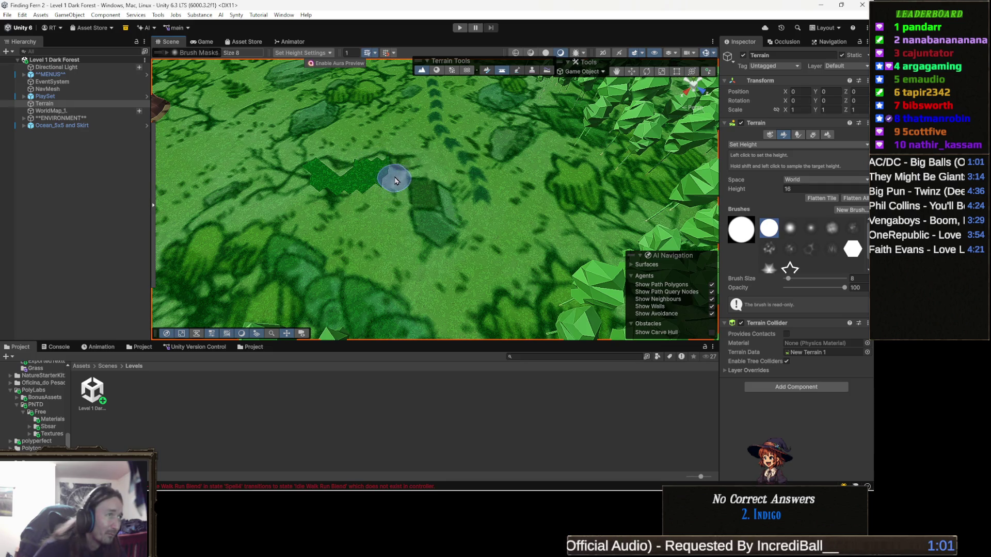
pyautogui.moveTo(373, 253)
pyautogui.mouseDown()
pyautogui.moveTo(447, 247)
pyautogui.moveTo(457, 233)
pyautogui.mouseUp()
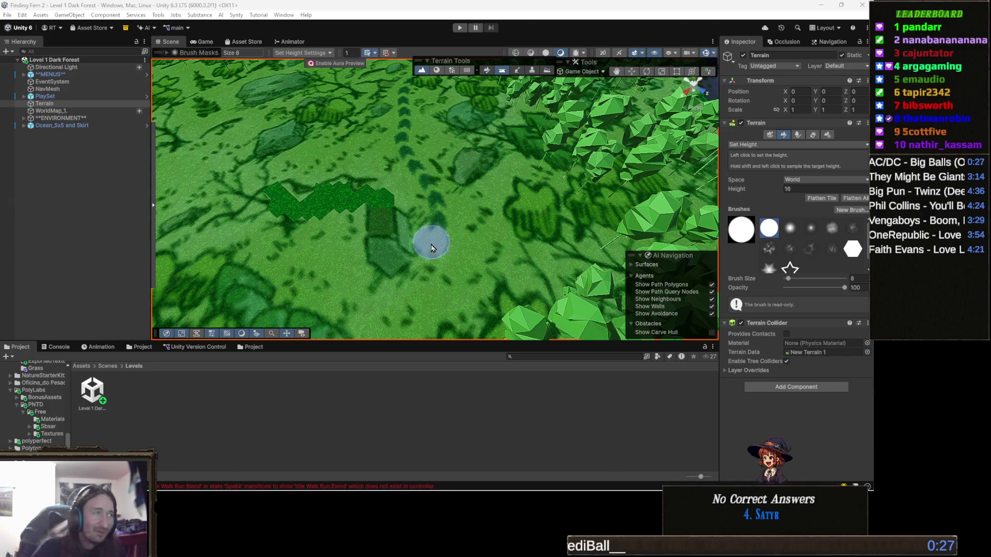
# - Flatten a spot on the dark grass patch and extend it down and left with the Set Height brush
pyautogui.moveTo(388, 264); pyautogui.dragTo(483, 232)
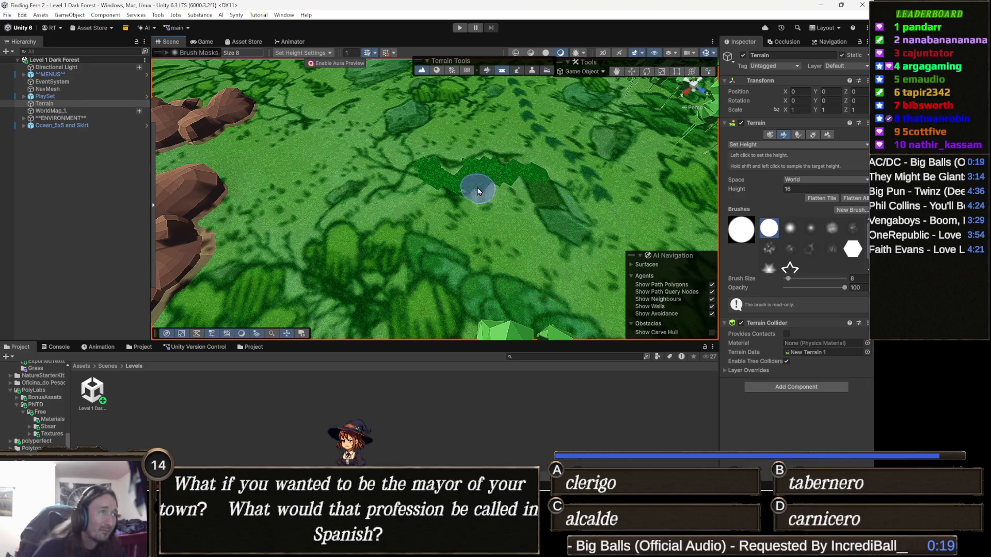
pyautogui.scroll(-2, 473, 192)
pyautogui.moveTo(549, 240); pyautogui.dragTo(480, 237)
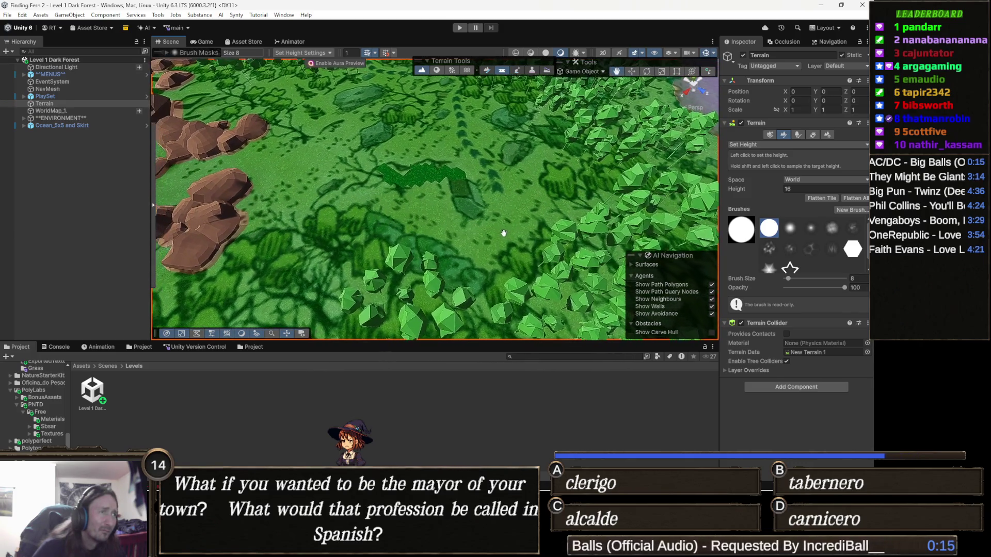
pyautogui.scroll(3, 391, 240)
pyautogui.scroll(2, 402, 225)
pyautogui.click(434, 179)
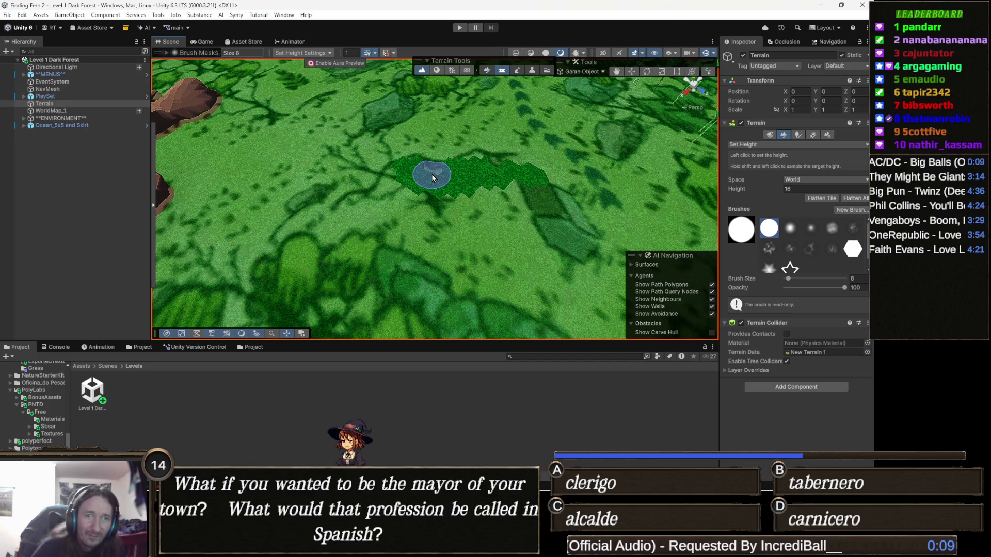
pyautogui.moveTo(394, 185)
pyautogui.mouseDown()
pyautogui.moveTo(379, 204)
pyautogui.moveTo(418, 211)
pyautogui.moveTo(344, 220)
pyautogui.moveTo(349, 211)
pyautogui.moveTo(412, 219)
pyautogui.moveTo(353, 240)
pyautogui.mouseUp()
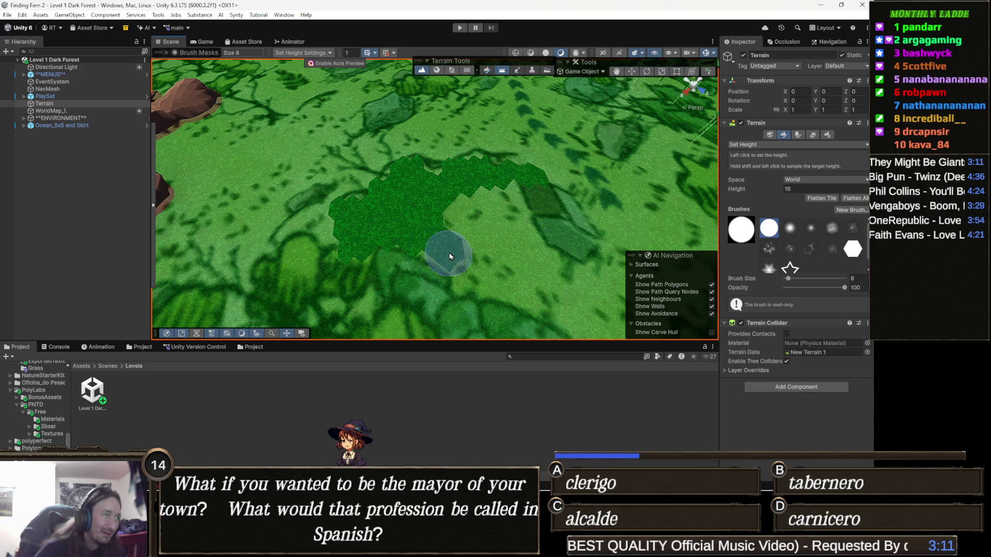
# - Extend the flattened plateau further downward into a larger dark-green area near the trees
pyautogui.moveTo(431, 248); pyautogui.dragTo(505, 206)
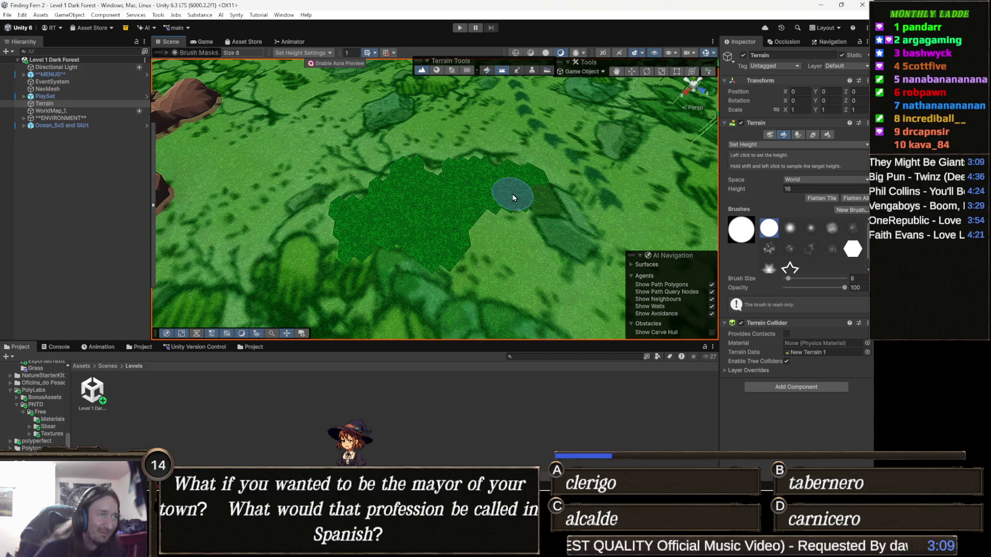
pyautogui.keyDown('alt'); pyautogui.moveTo(496, 255); pyautogui.dragTo(457, 233); pyautogui.keyUp('alt')
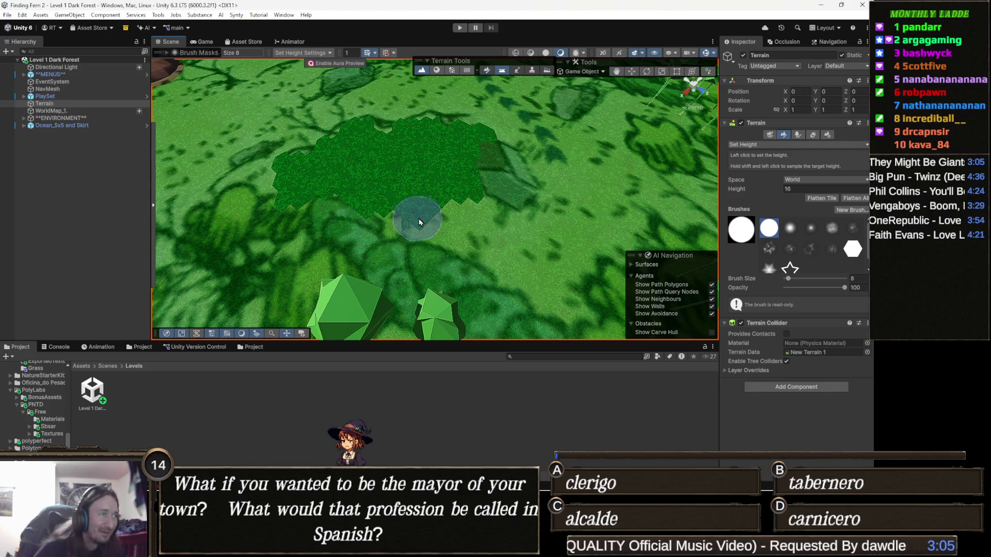
pyautogui.moveTo(419, 217)
pyautogui.mouseDown()
pyautogui.moveTo(463, 247)
pyautogui.moveTo(484, 226)
pyautogui.mouseUp()
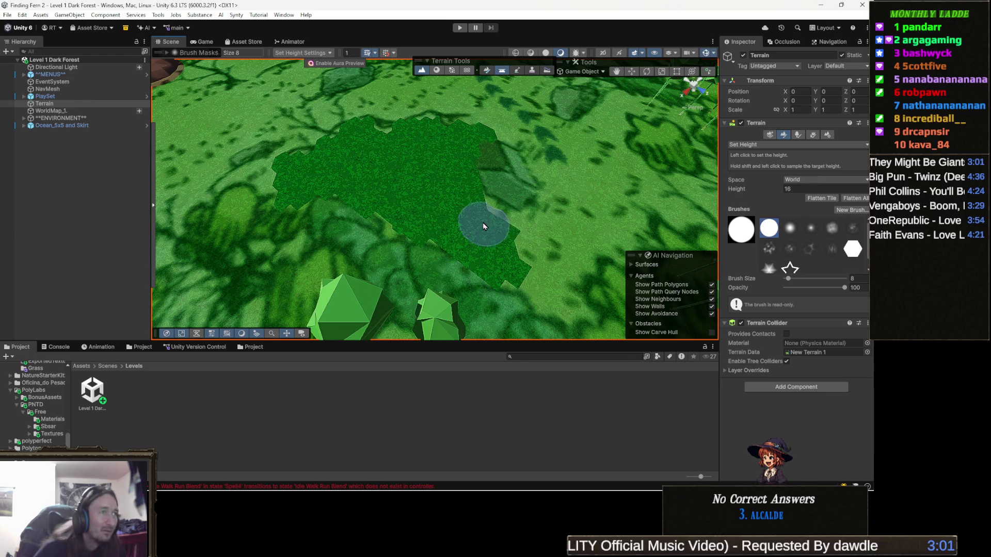
pyautogui.moveTo(496, 232)
pyautogui.mouseDown()
pyautogui.moveTo(465, 243)
pyautogui.moveTo(434, 210)
pyautogui.mouseUp()
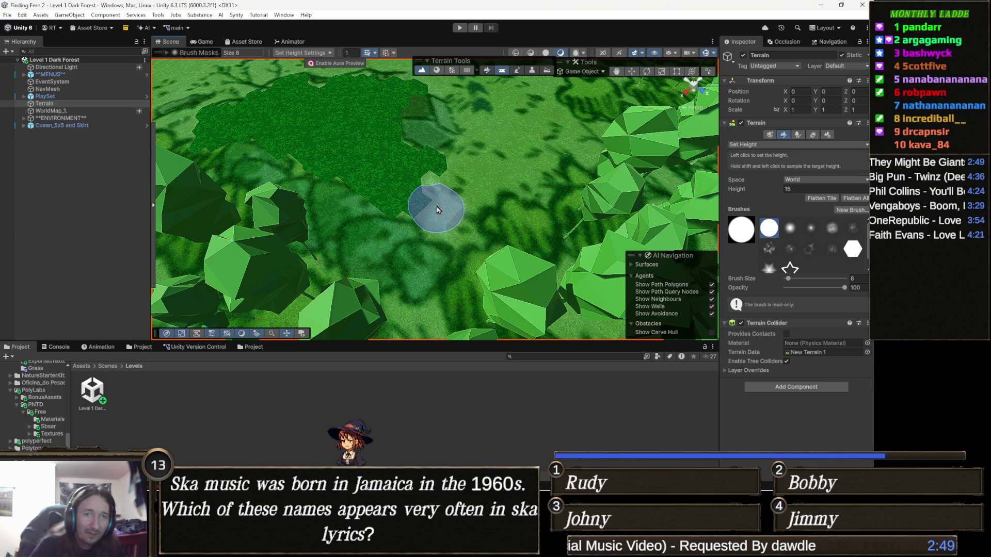
pyautogui.scroll(-5, 438, 209)
pyautogui.scroll(-5, 437, 210)
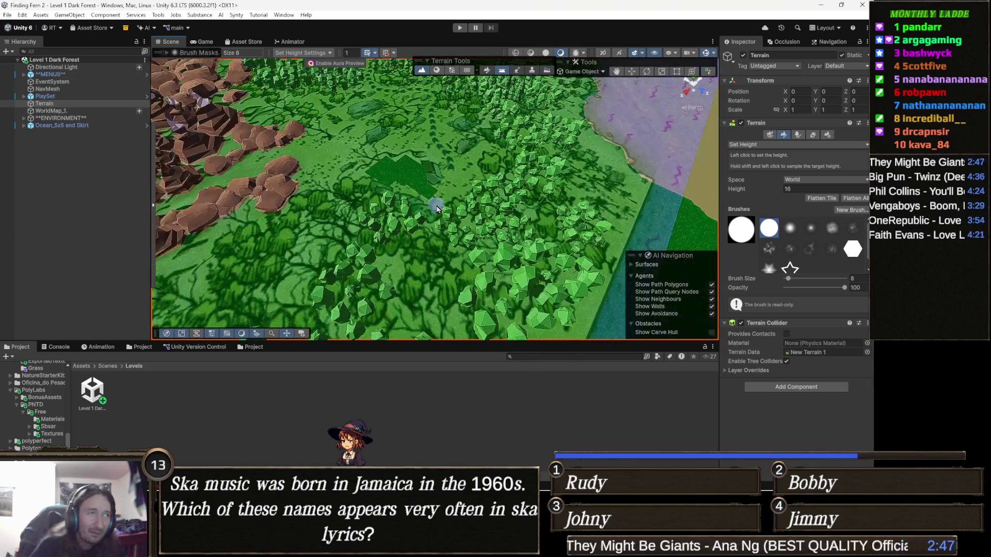
pyautogui.scroll(-5, 434, 208)
pyautogui.scroll(-3, 431, 206)
pyautogui.scroll(-4, 432, 205)
# - Hide the ENVIRONMENT group to view only trees on the terrain, then show its rocks and peaks again
pyautogui.moveTo(431, 205)
pyautogui.mouseDown()
pyautogui.moveTo(331, 276)
pyautogui.moveTo(294, 256)
pyautogui.mouseUp()
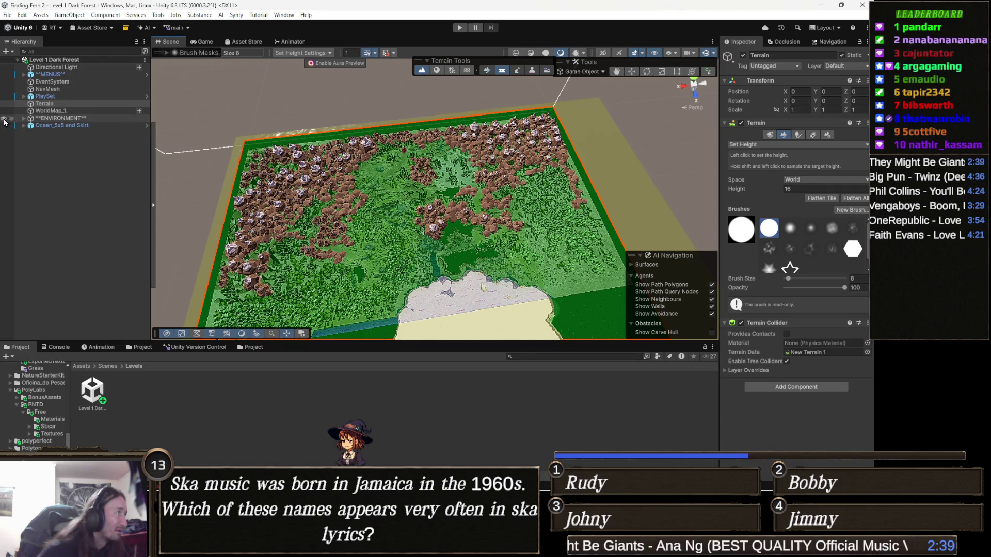
pyautogui.click(11, 118)
pyautogui.scroll(5, 458, 243)
pyautogui.scroll(3, 457, 244)
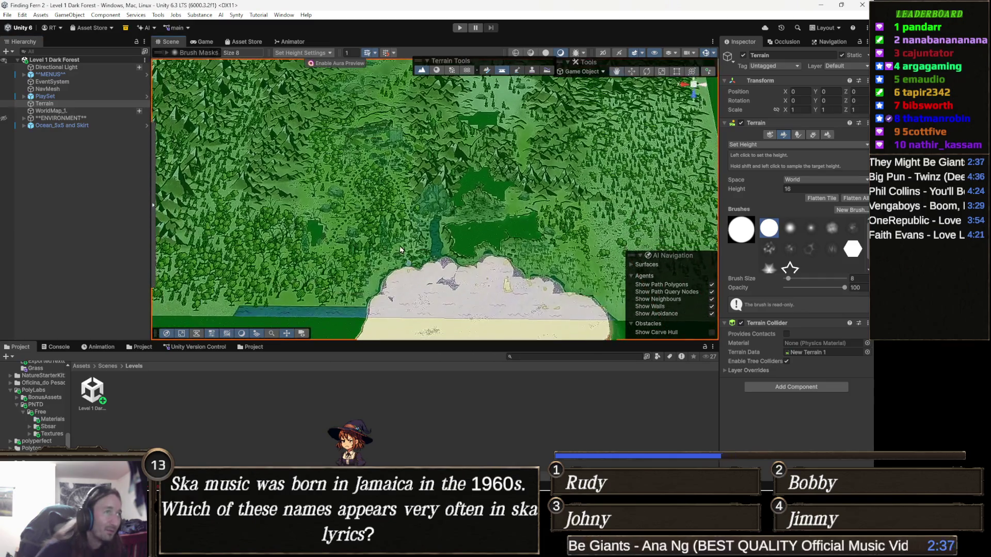
pyautogui.moveTo(372, 224); pyautogui.dragTo(346, 267)
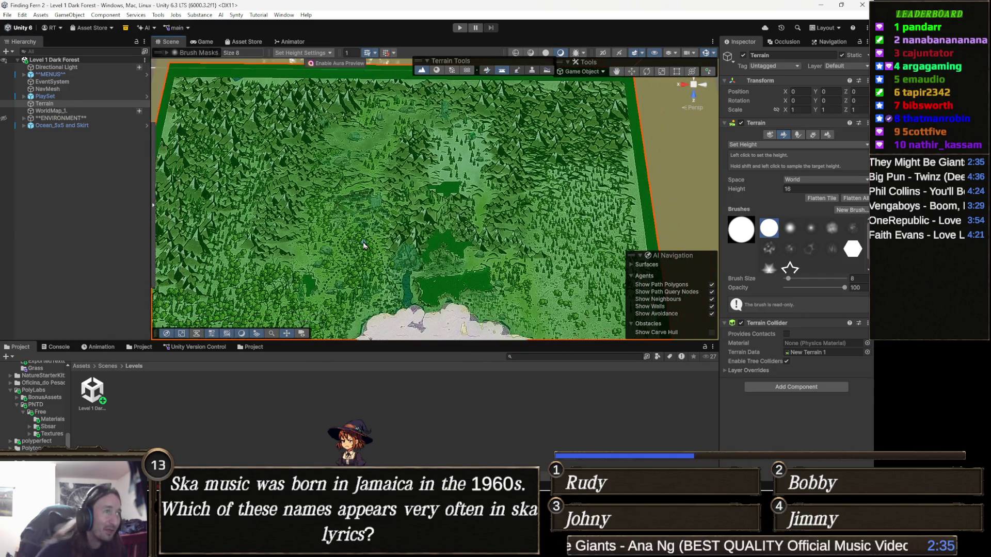
pyautogui.scroll(-3, 368, 248)
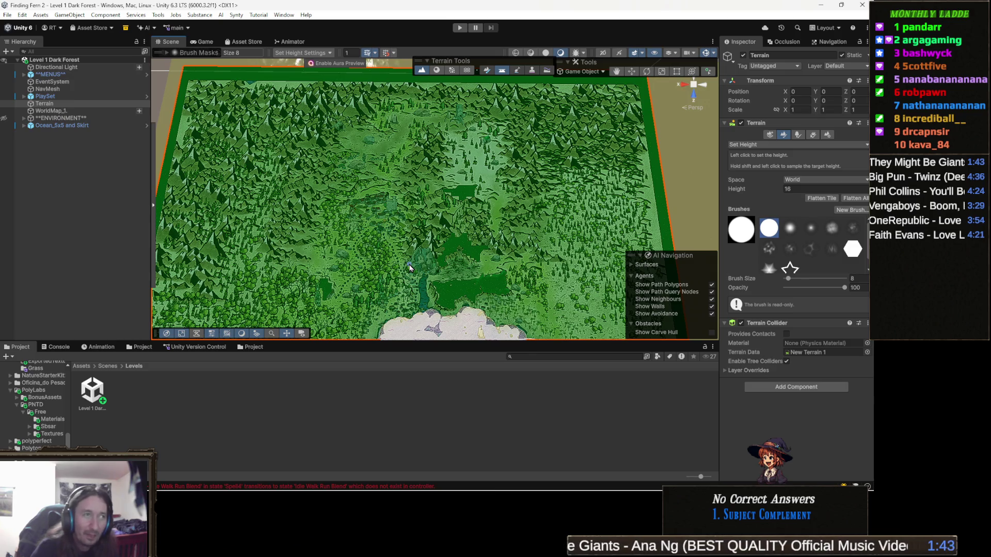
pyautogui.scroll(3, 410, 267)
pyautogui.scroll(3, 399, 233)
pyautogui.scroll(2, 396, 224)
pyautogui.moveTo(396, 225)
pyautogui.mouseDown()
pyautogui.moveTo(462, 265)
pyautogui.moveTo(232, 155)
pyautogui.mouseUp()
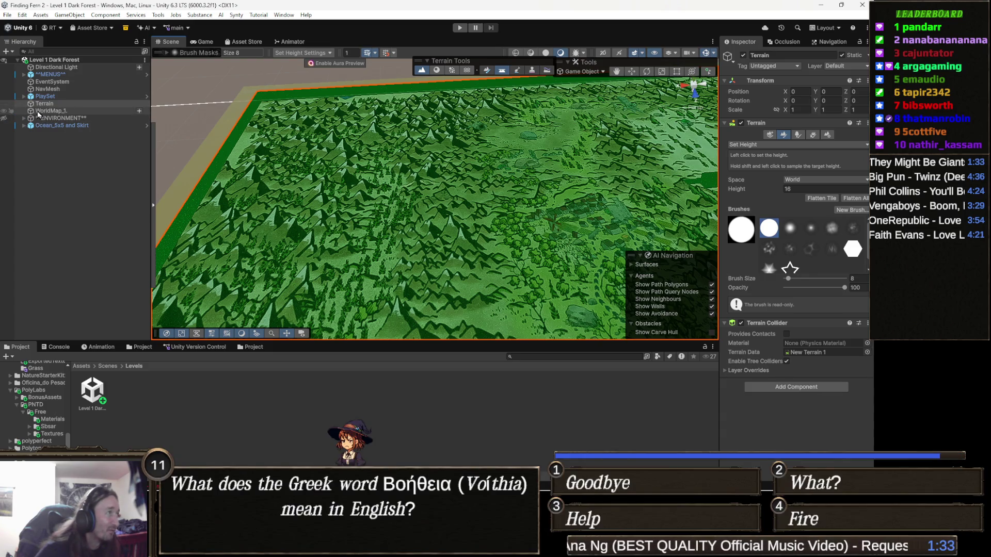
pyautogui.click(4, 118)
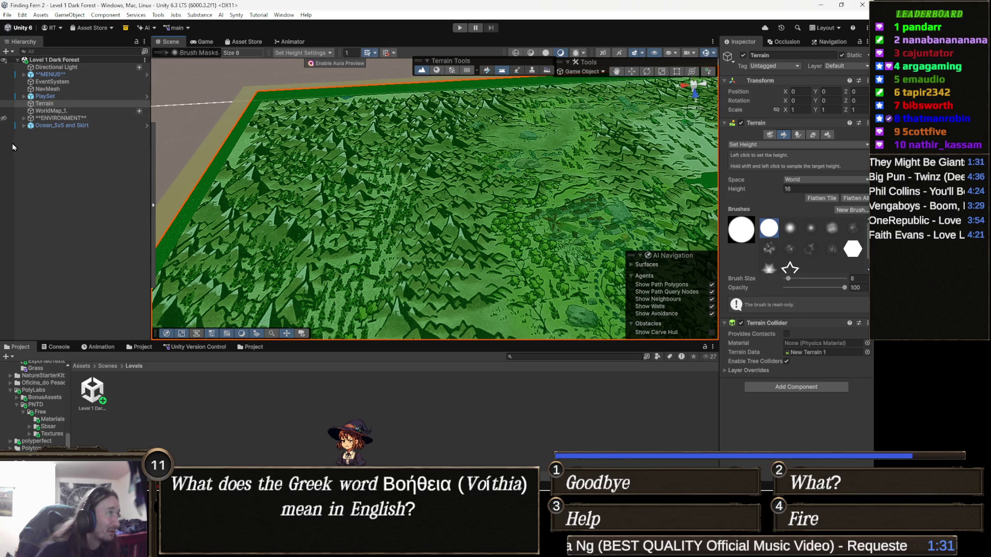
pyautogui.click(4, 120)
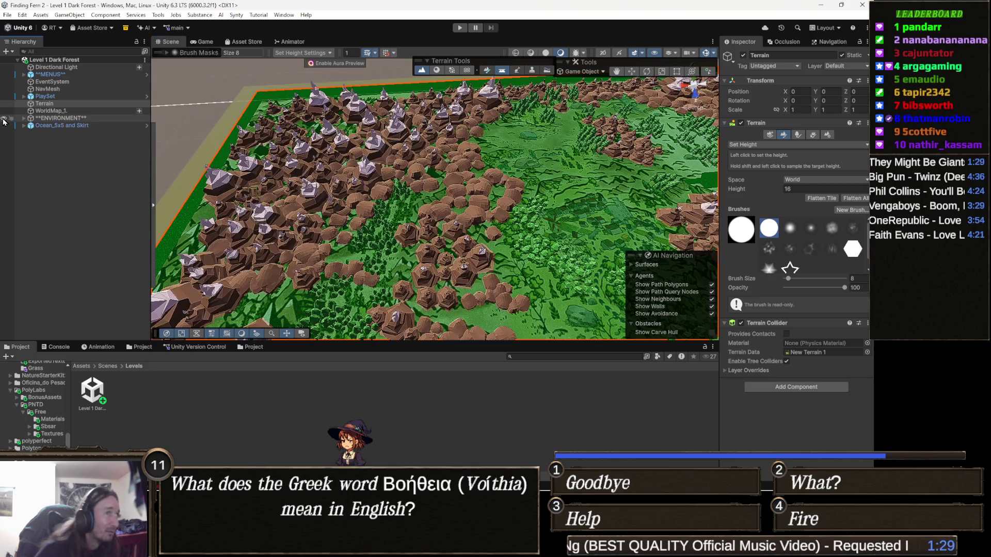
# - Orbit the terrain from low and high angles so the coastline sits lower-left in view
pyautogui.moveTo(433, 194); pyautogui.dragTo(480, 232)
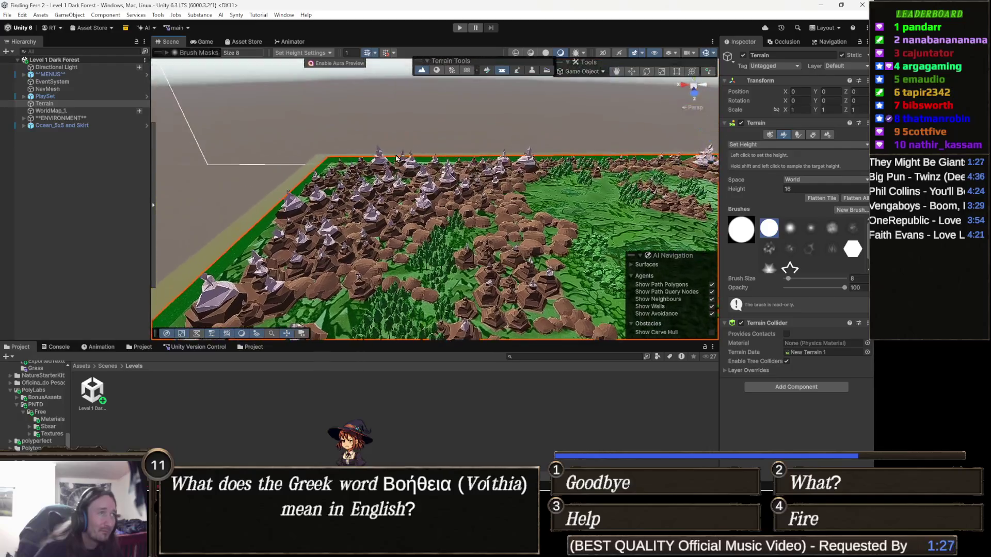
pyautogui.moveTo(434, 201); pyautogui.dragTo(465, 232)
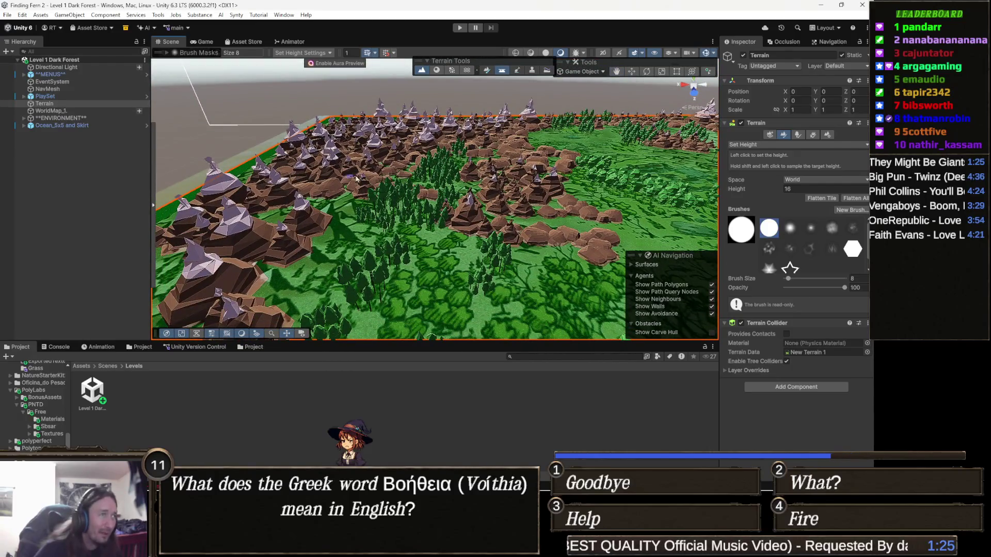
pyautogui.moveTo(355, 224); pyautogui.dragTo(541, 192)
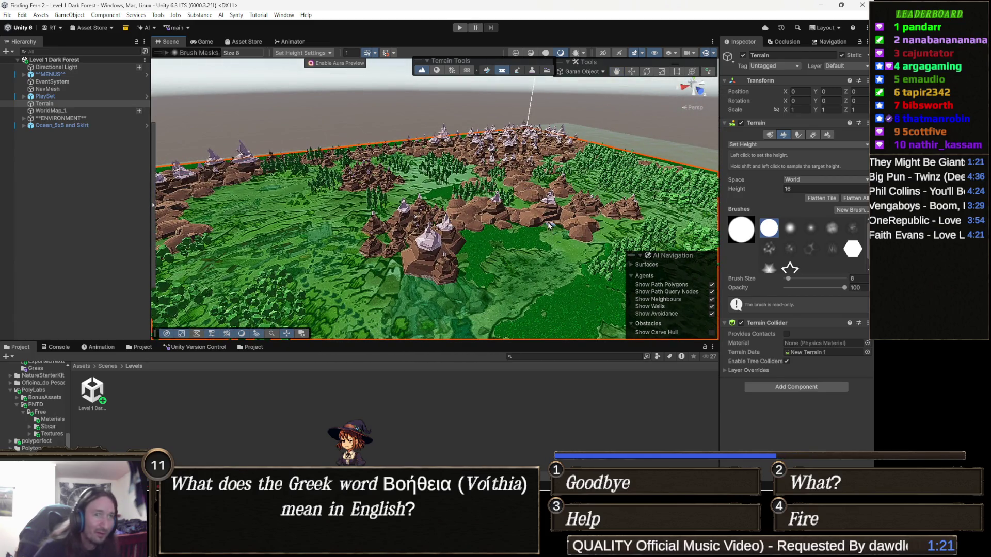
pyautogui.moveTo(551, 230); pyautogui.dragTo(463, 233)
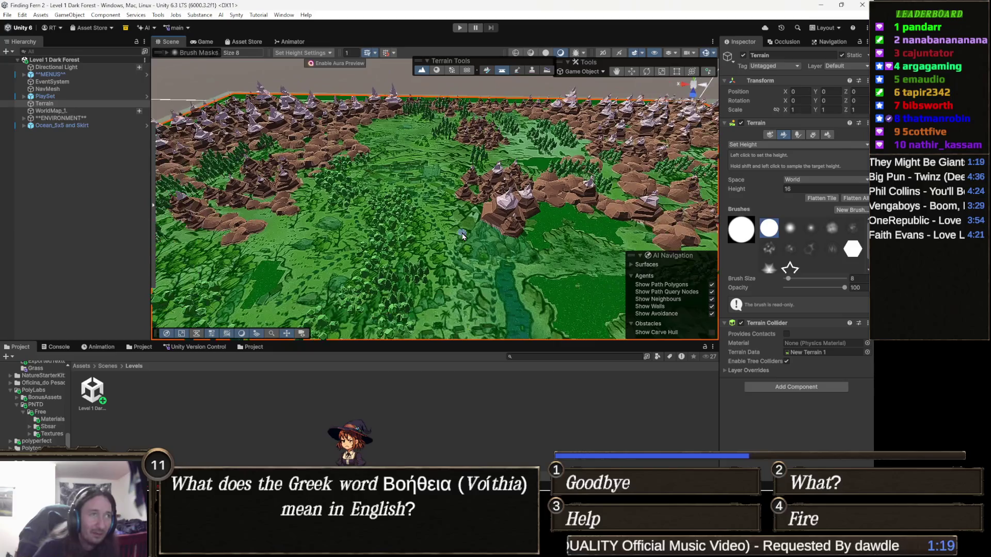
pyautogui.scroll(-2, 461, 233)
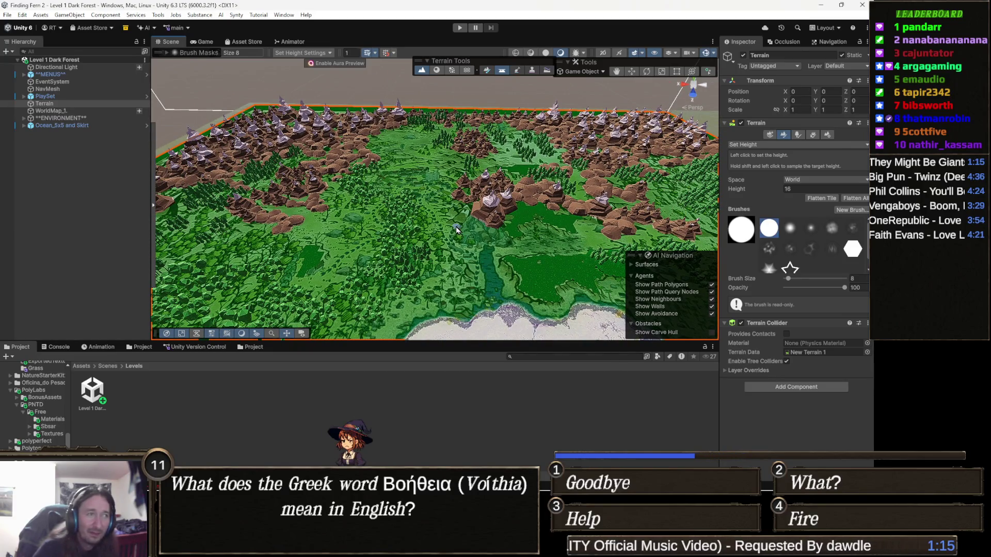
pyautogui.moveTo(510, 200); pyautogui.dragTo(507, 214)
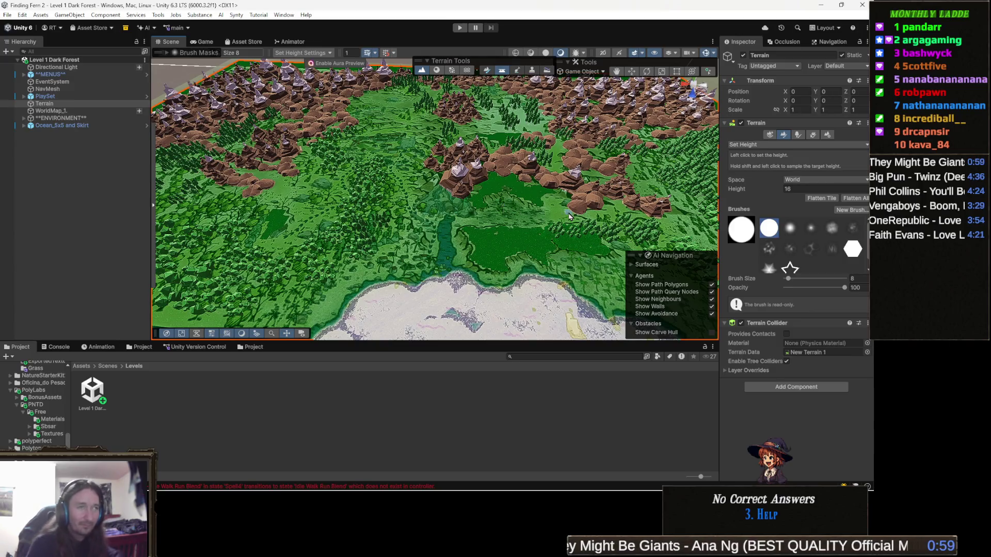
pyautogui.moveTo(504, 208); pyautogui.dragTo(544, 225)
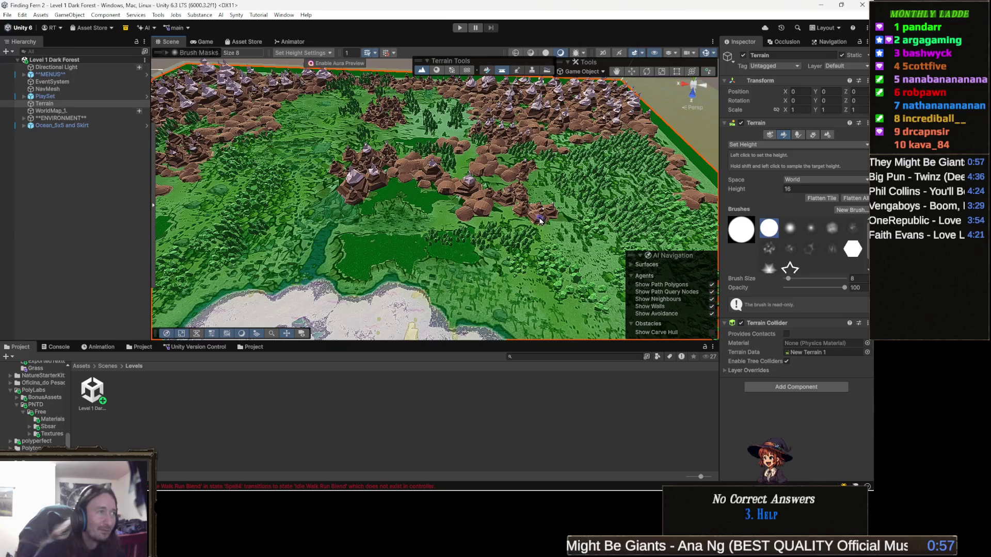
pyautogui.scroll(8, 541, 220)
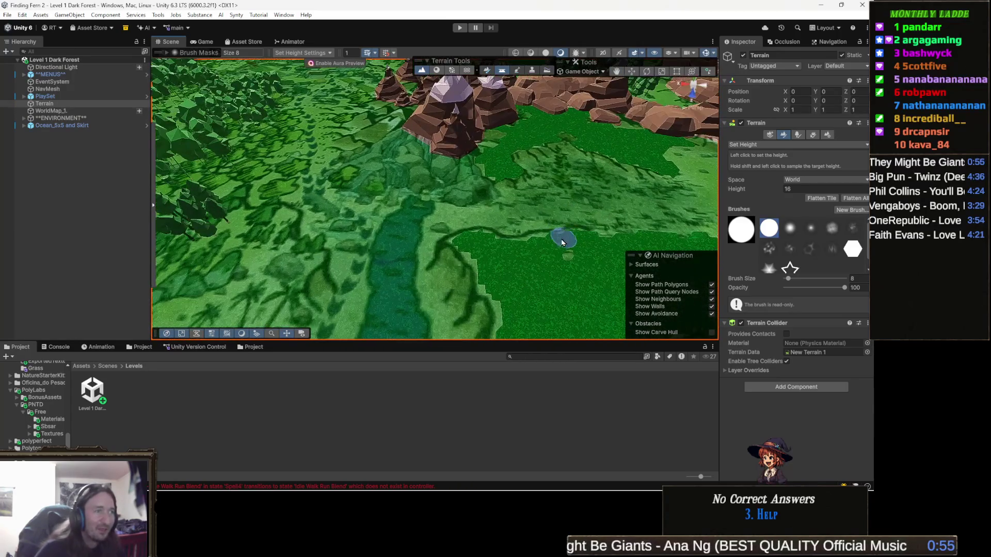
# - Pan across the forest toward the rocks near the dark grass, then hide the ENVIRONMENT rocks and peaks
pyautogui.moveTo(566, 240); pyautogui.dragTo(480, 256)
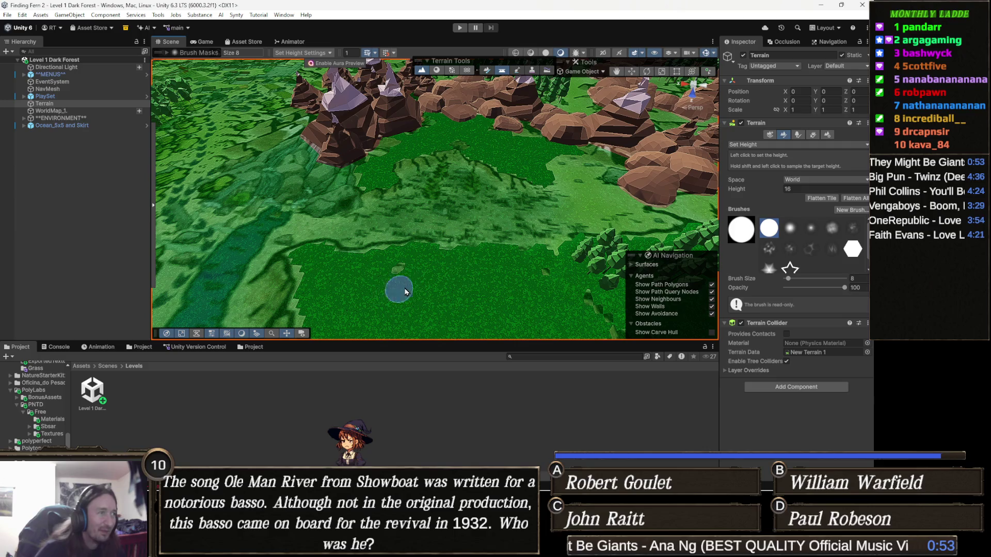
pyautogui.moveTo(401, 272); pyautogui.dragTo(465, 302)
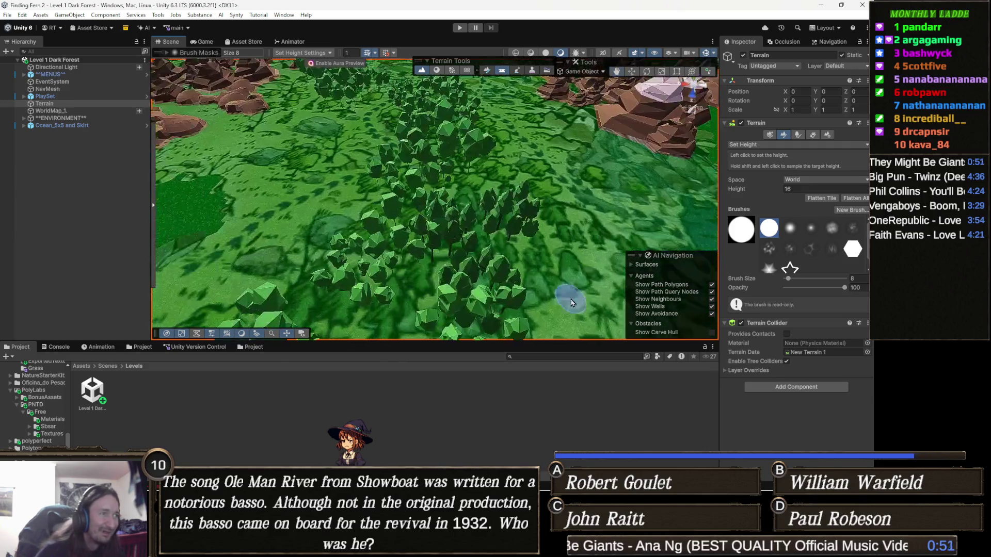
pyautogui.moveTo(410, 264); pyautogui.dragTo(504, 277)
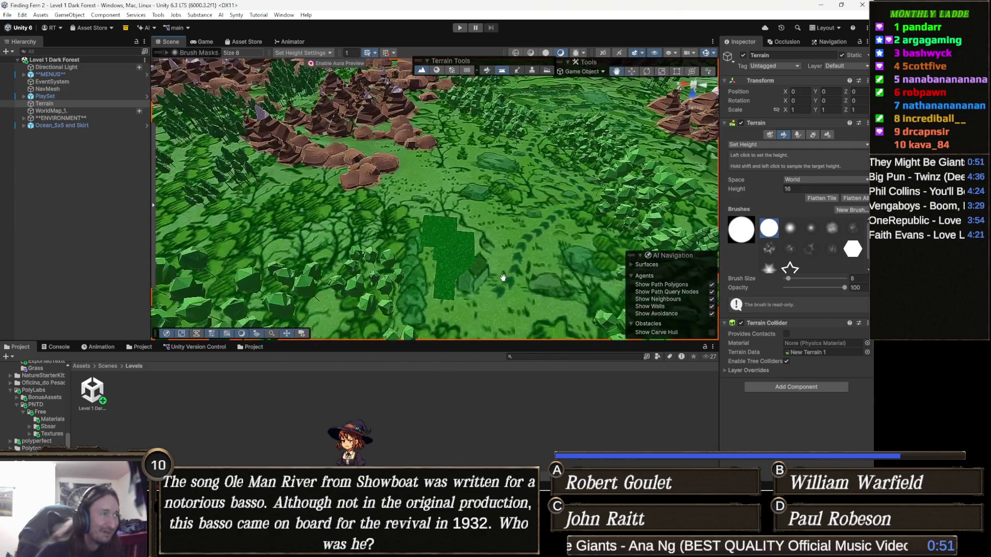
pyautogui.scroll(-4, 511, 263)
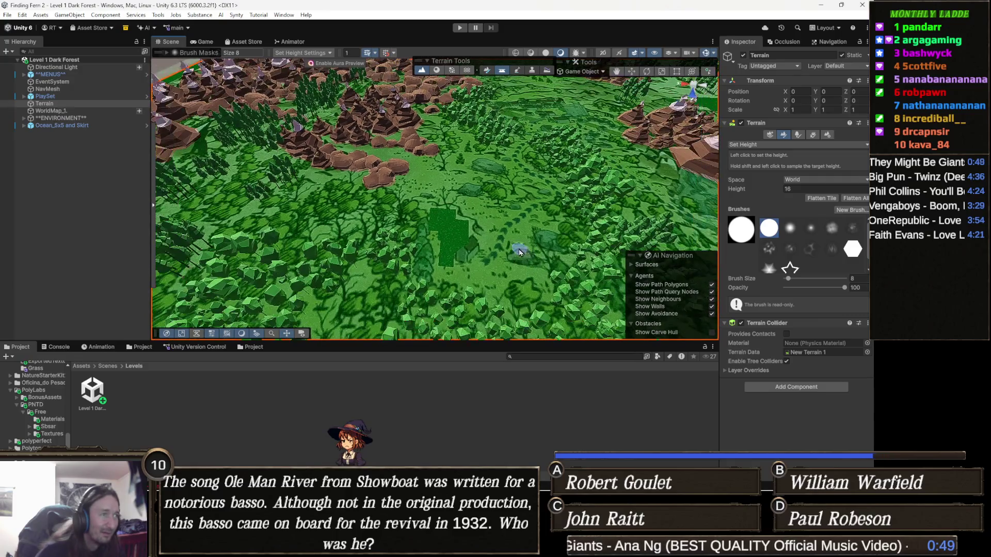
pyautogui.scroll(3, 518, 252)
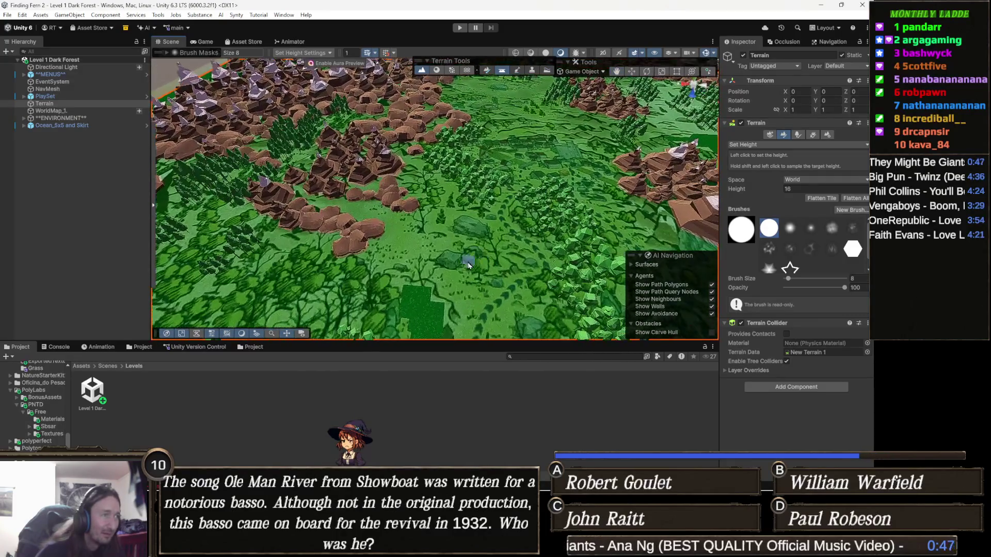
pyautogui.moveTo(519, 252); pyautogui.dragTo(468, 260)
pyautogui.scroll(4, 467, 259)
pyautogui.scroll(3, 465, 263)
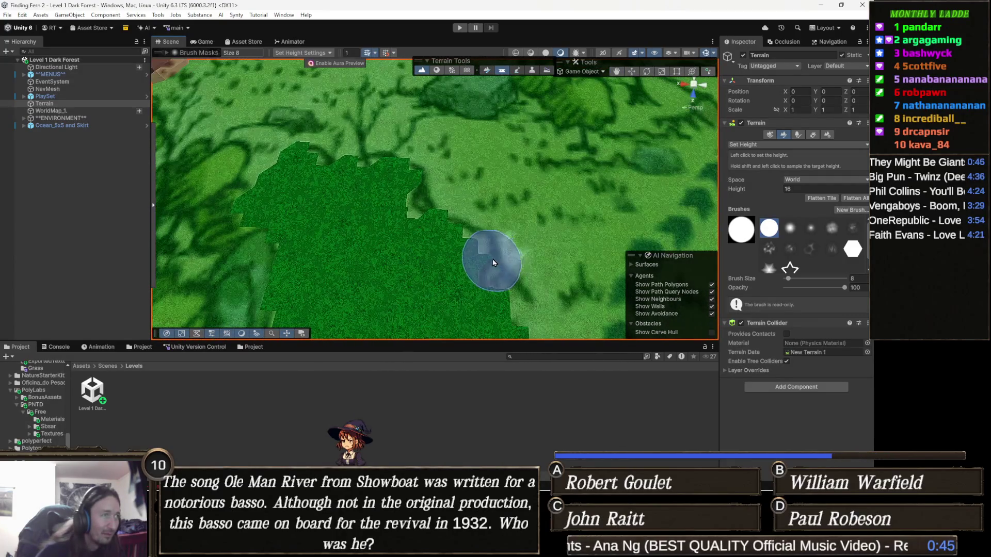
pyautogui.scroll(3, 460, 267)
pyautogui.scroll(-4, 456, 269)
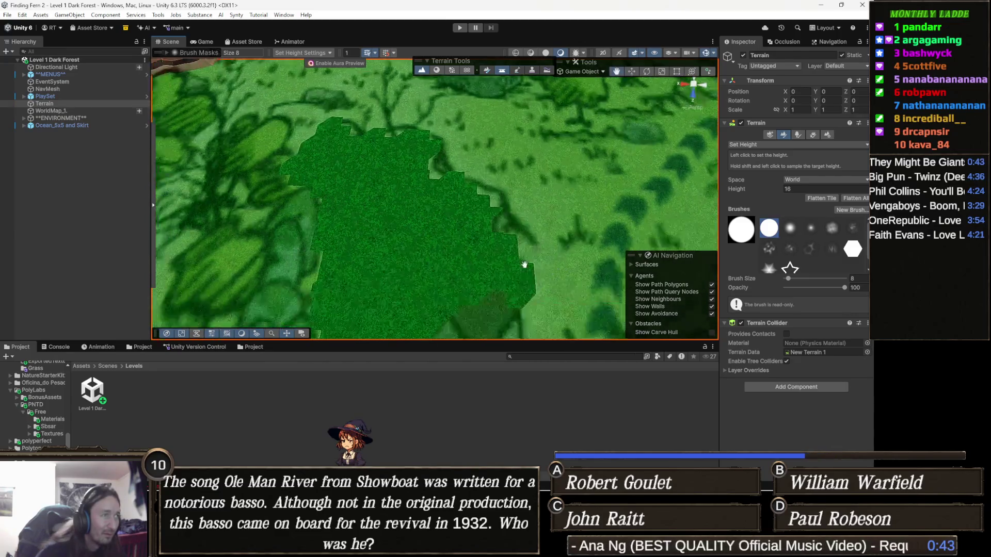
pyautogui.scroll(-3, 480, 270)
pyautogui.scroll(-3, 511, 271)
pyautogui.scroll(-5, 523, 271)
pyautogui.scroll(-3, 511, 263)
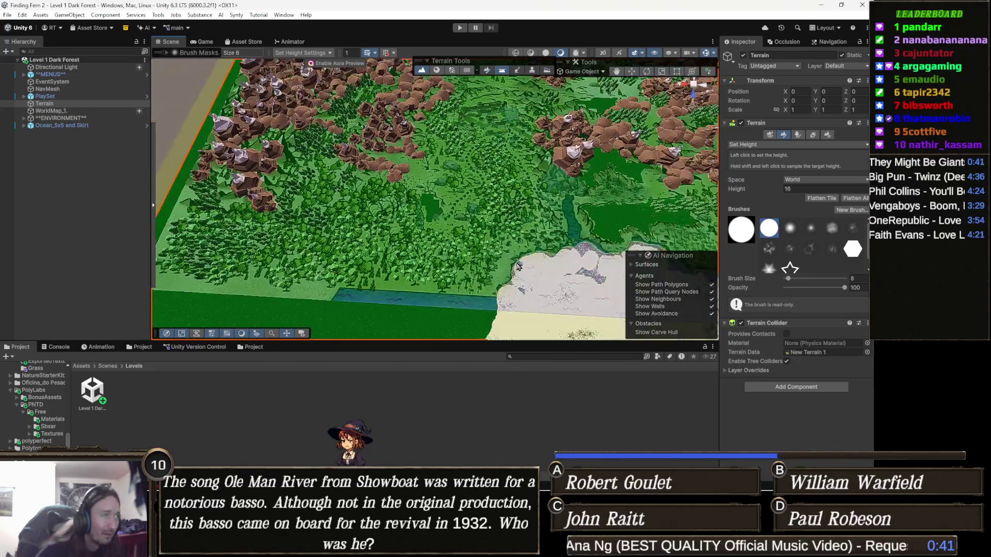
pyautogui.scroll(5, 480, 252)
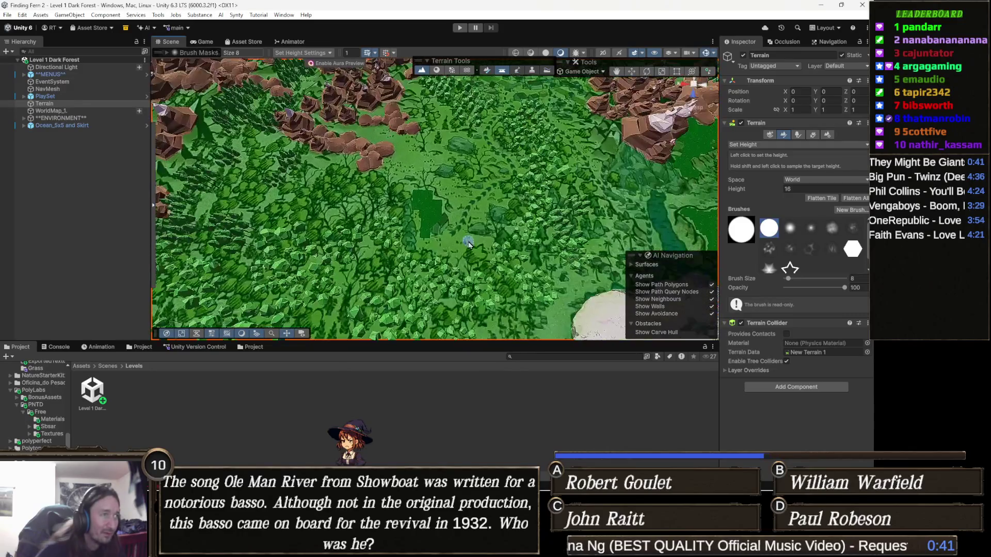
pyautogui.scroll(5, 468, 242)
pyautogui.scroll(3, 473, 232)
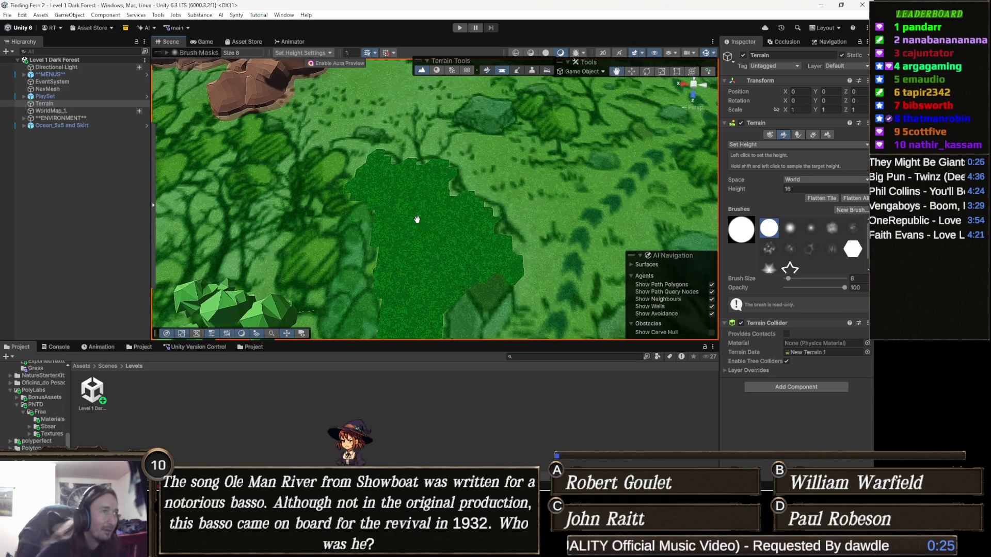
pyautogui.moveTo(440, 232); pyautogui.dragTo(416, 243)
pyautogui.scroll(-5, 416, 243)
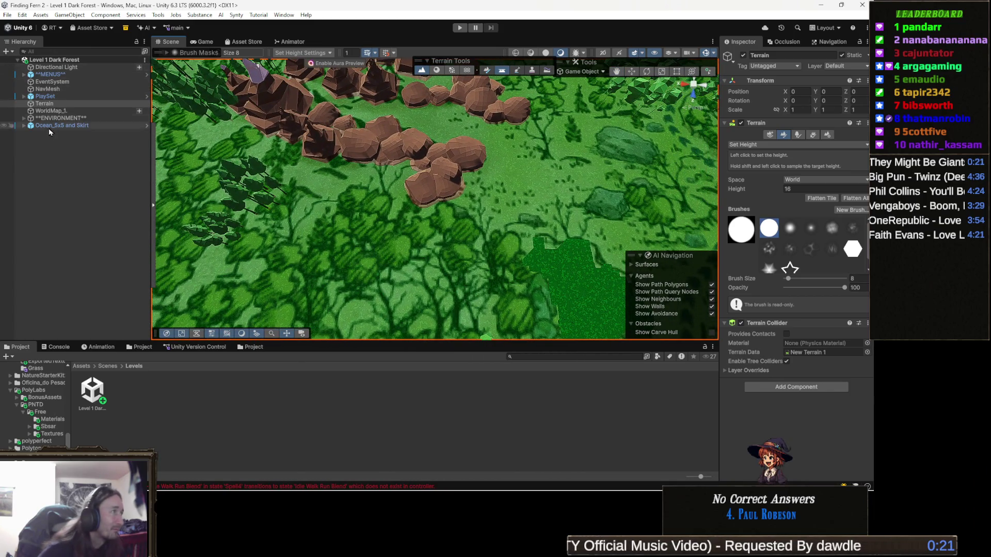
pyautogui.click(4, 118)
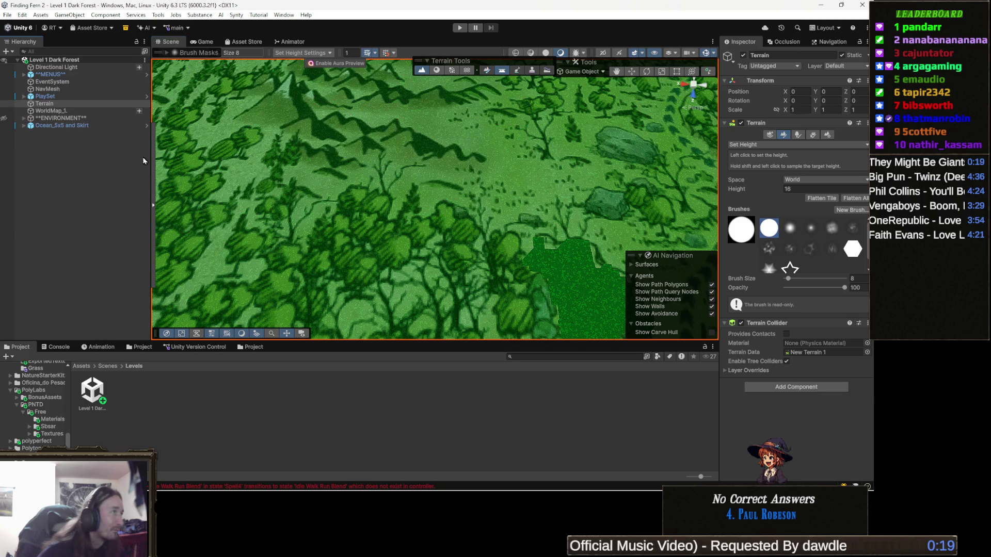
# - Inspect the dark grass patch and snowy area, then show the ENVIRONMENT rocks and peaks again
pyautogui.moveTo(433, 171)
pyautogui.mouseDown()
pyautogui.moveTo(476, 166)
pyautogui.moveTo(414, 229)
pyautogui.moveTo(401, 217)
pyautogui.moveTo(360, 237)
pyautogui.moveTo(445, 232)
pyautogui.moveTo(418, 256)
pyautogui.moveTo(413, 225)
pyautogui.mouseUp()
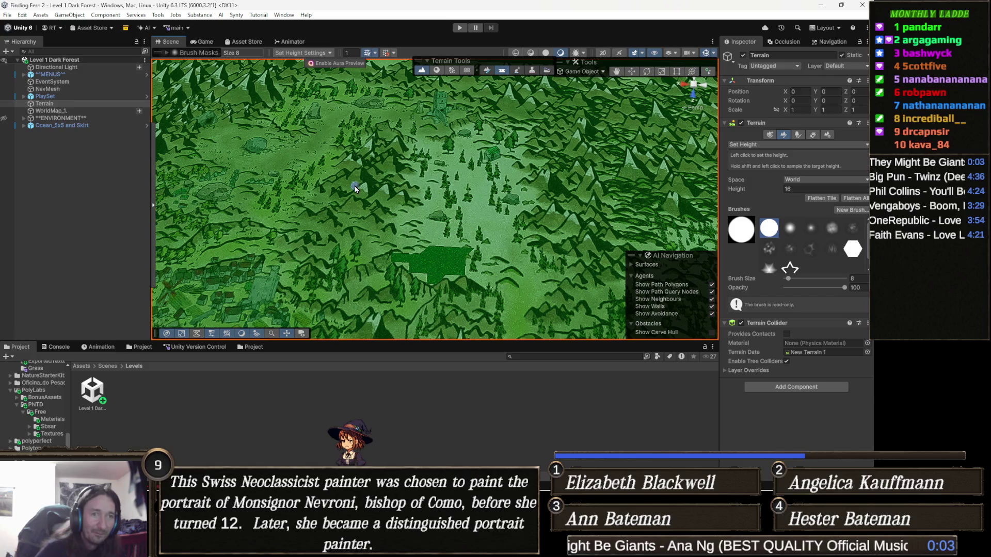
pyautogui.moveTo(395, 175); pyautogui.dragTo(352, 203)
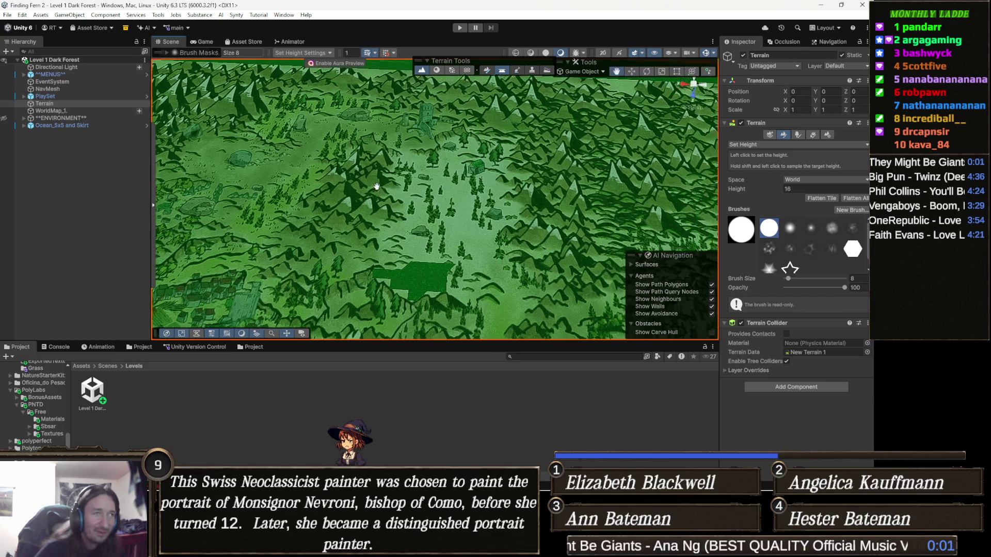
pyautogui.moveTo(413, 185)
pyautogui.mouseDown()
pyautogui.moveTo(471, 226)
pyautogui.moveTo(466, 198)
pyautogui.moveTo(383, 186)
pyautogui.moveTo(410, 217)
pyautogui.mouseUp()
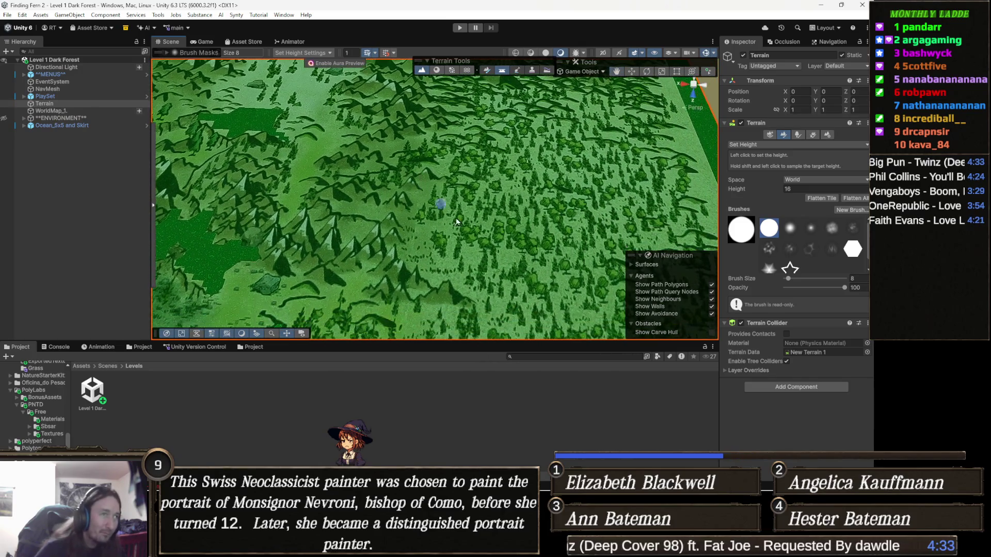
pyautogui.scroll(-3, 414, 214)
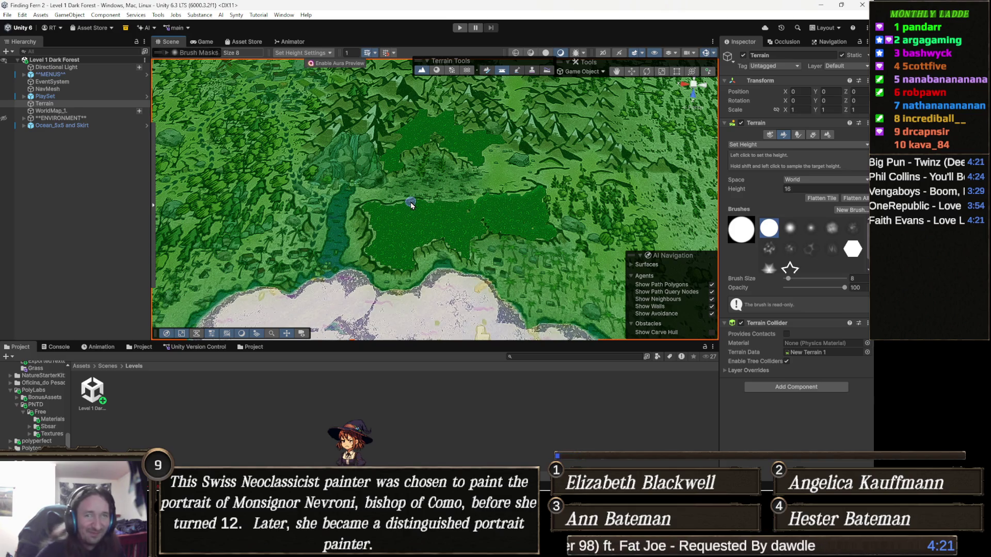
pyautogui.moveTo(411, 205)
pyautogui.mouseDown()
pyautogui.moveTo(397, 225)
pyautogui.moveTo(441, 217)
pyautogui.mouseUp()
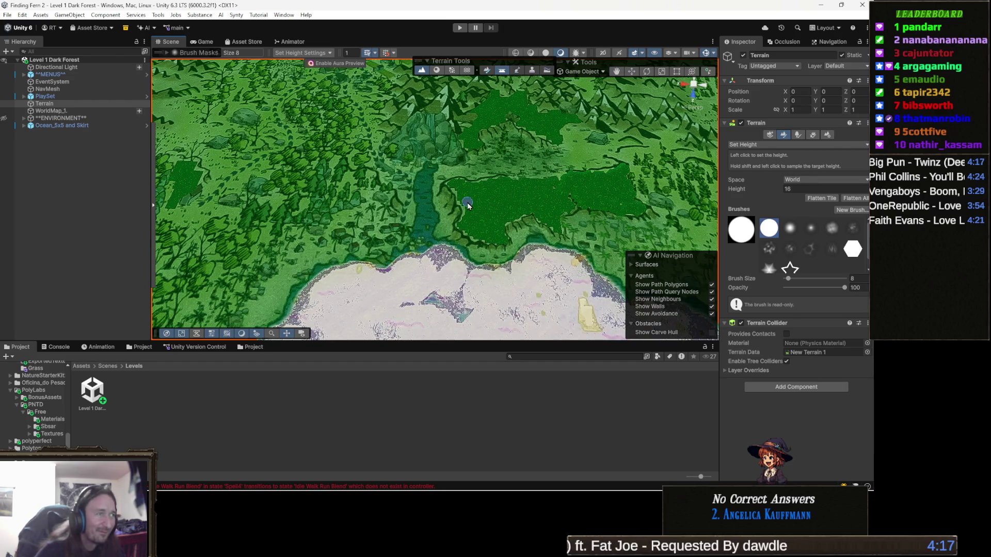
pyautogui.scroll(4, 465, 208)
pyautogui.scroll(3, 469, 225)
pyautogui.moveTo(473, 233)
pyautogui.mouseDown()
pyautogui.moveTo(496, 223)
pyautogui.moveTo(457, 221)
pyautogui.moveTo(423, 168)
pyautogui.moveTo(410, 181)
pyautogui.moveTo(427, 226)
pyautogui.moveTo(424, 259)
pyautogui.moveTo(465, 233)
pyautogui.moveTo(466, 269)
pyautogui.mouseUp()
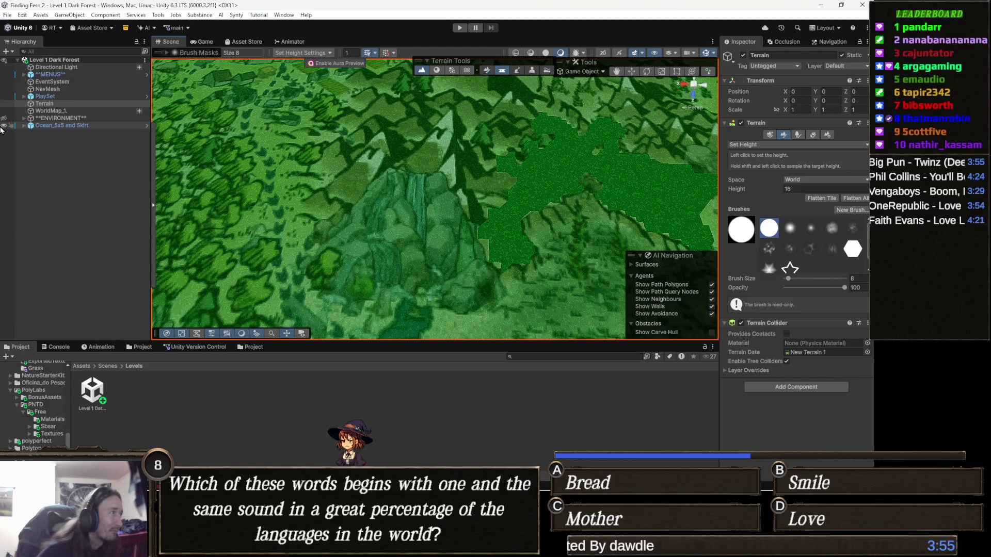
pyautogui.click(3, 118)
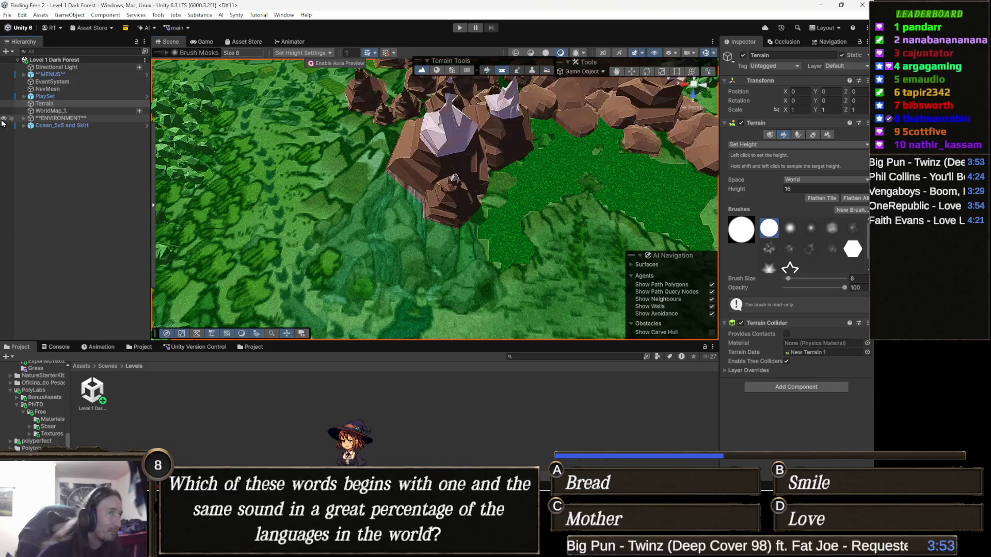
# - Toggle the ENVIRONMENT group, pan along the river channel into close view and start editing the sculpt height
pyautogui.click(4, 118)
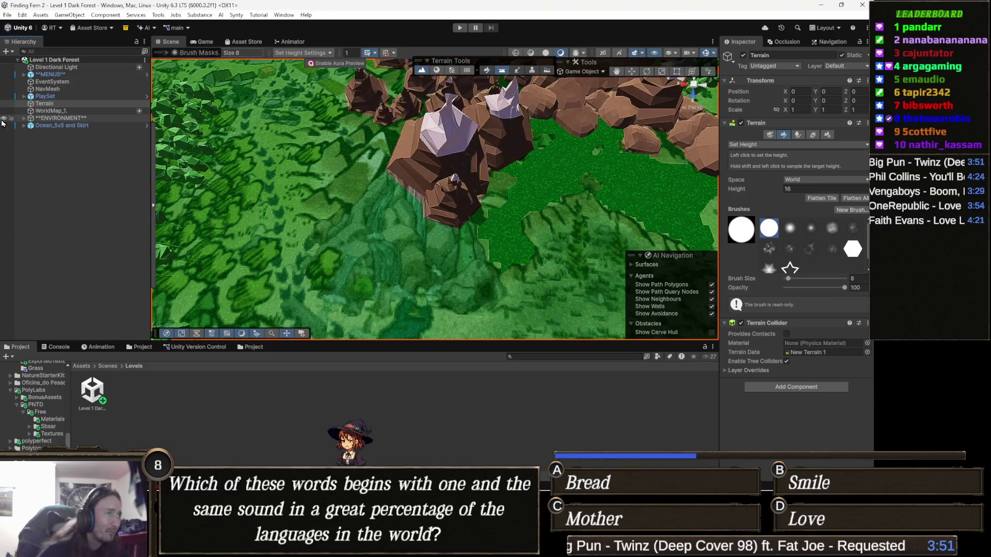
pyautogui.moveTo(256, 194)
pyautogui.mouseDown()
pyautogui.moveTo(289, 190)
pyautogui.moveTo(298, 170)
pyautogui.mouseUp()
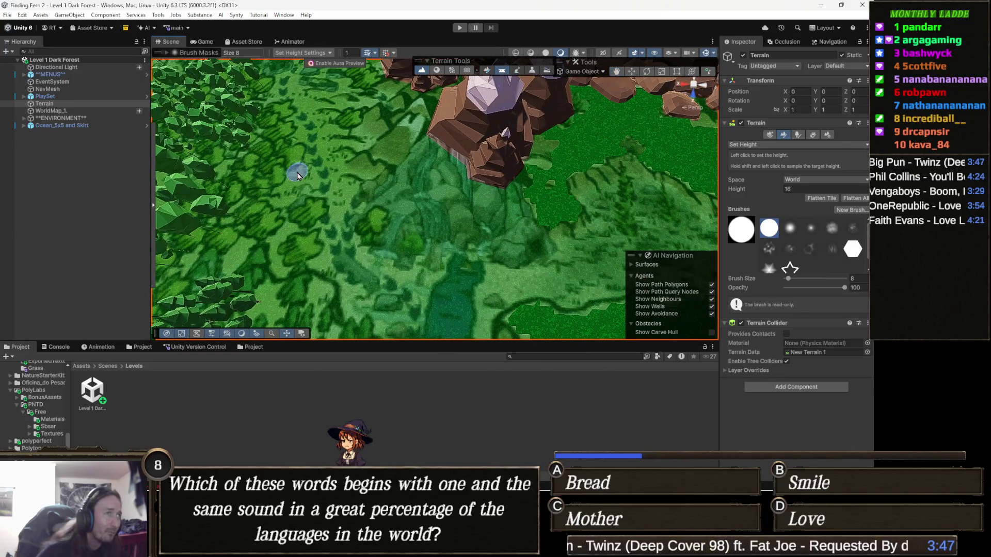
pyautogui.moveTo(403, 212)
pyautogui.mouseDown()
pyautogui.moveTo(383, 184)
pyautogui.moveTo(445, 198)
pyautogui.moveTo(423, 214)
pyautogui.mouseUp()
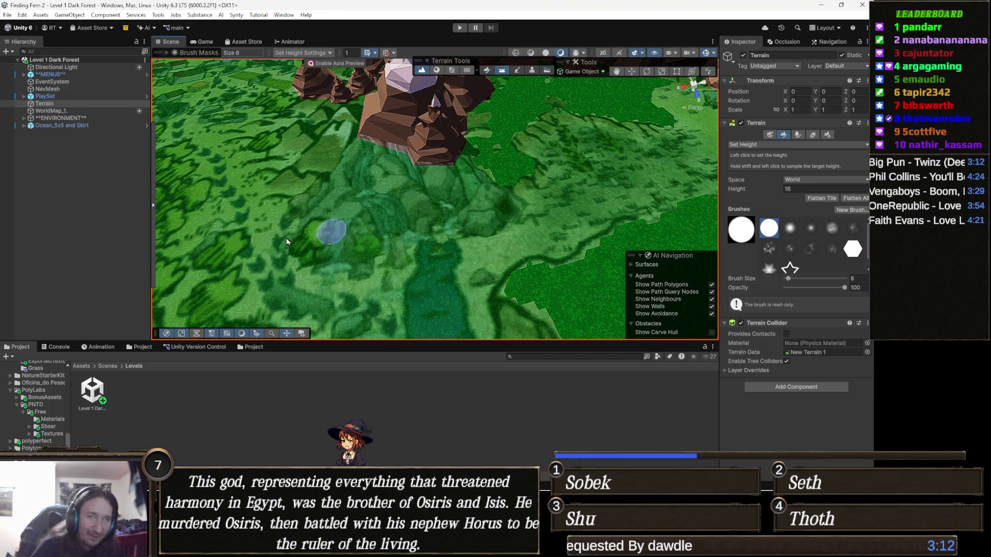
pyautogui.moveTo(528, 218)
pyautogui.mouseDown()
pyautogui.moveTo(515, 197)
pyautogui.moveTo(404, 225)
pyautogui.mouseUp()
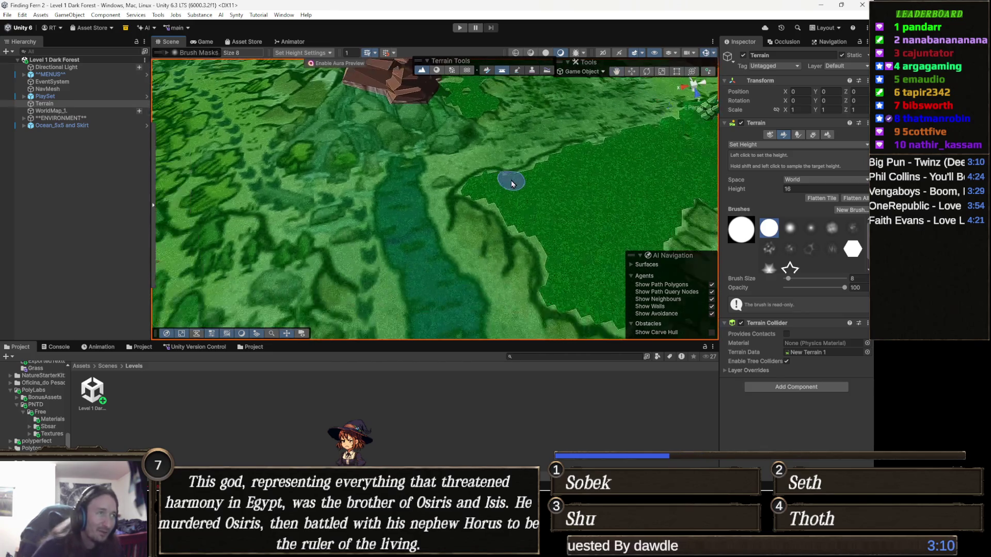
pyautogui.scroll(-3, 426, 217)
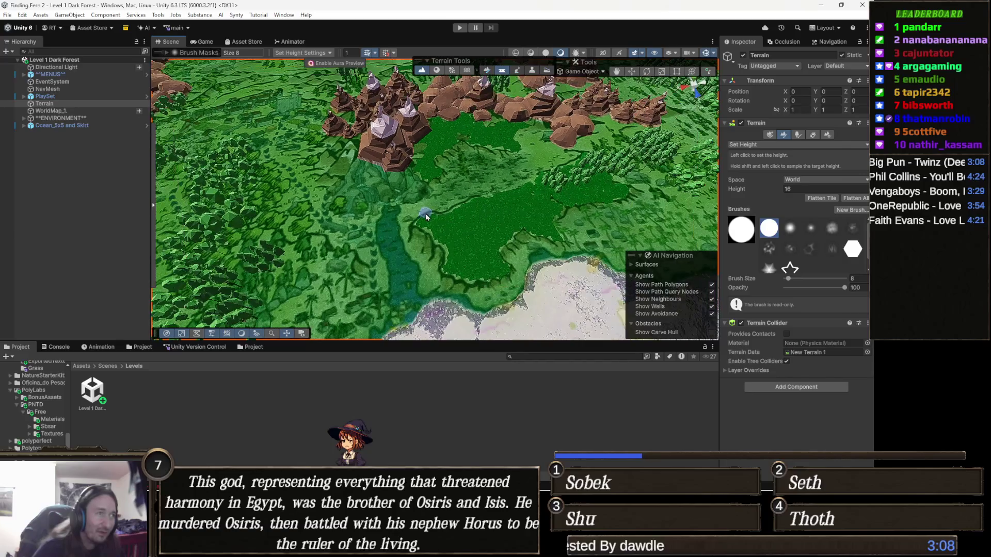
pyautogui.scroll(3, 382, 216)
pyautogui.moveTo(456, 213)
pyautogui.mouseDown()
pyautogui.moveTo(490, 228)
pyautogui.moveTo(481, 228)
pyautogui.mouseUp()
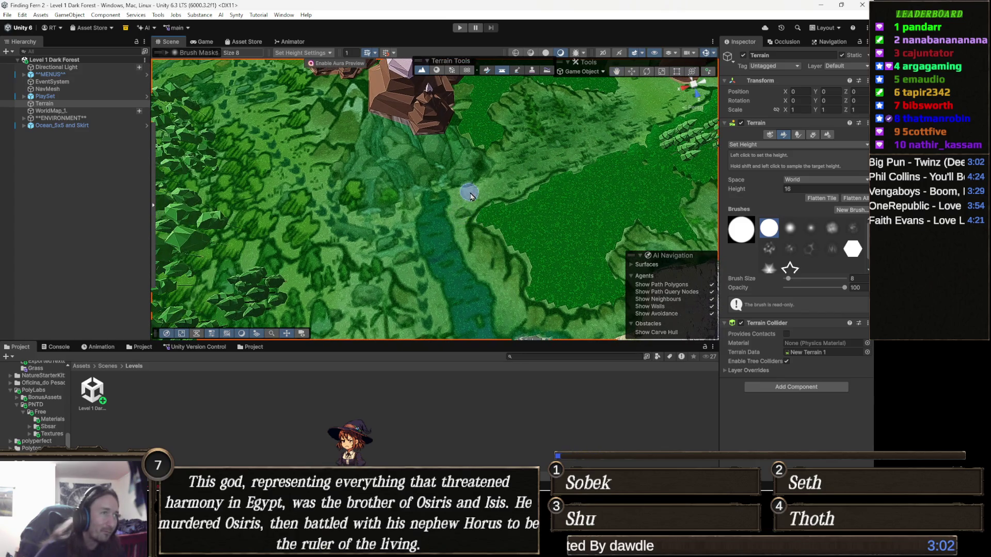
pyautogui.scroll(3, 465, 221)
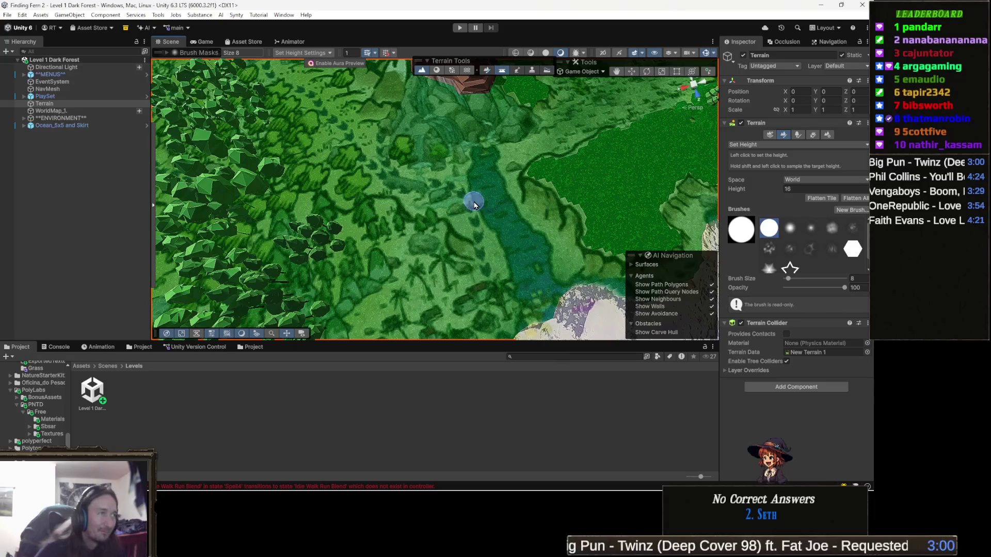
pyautogui.moveTo(463, 205)
pyautogui.mouseDown()
pyautogui.moveTo(434, 201)
pyautogui.moveTo(479, 191)
pyautogui.moveTo(488, 211)
pyautogui.mouseUp()
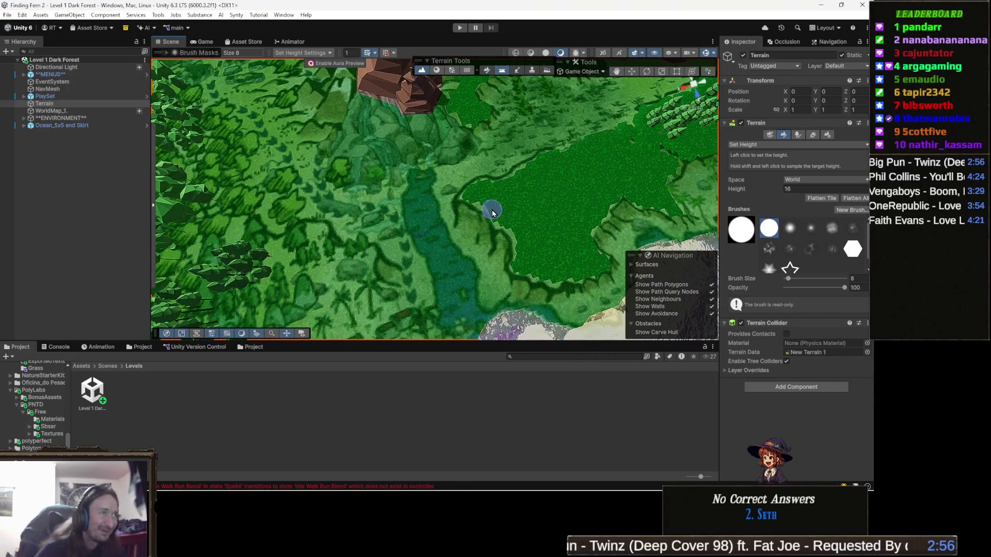
pyautogui.scroll(4, 447, 205)
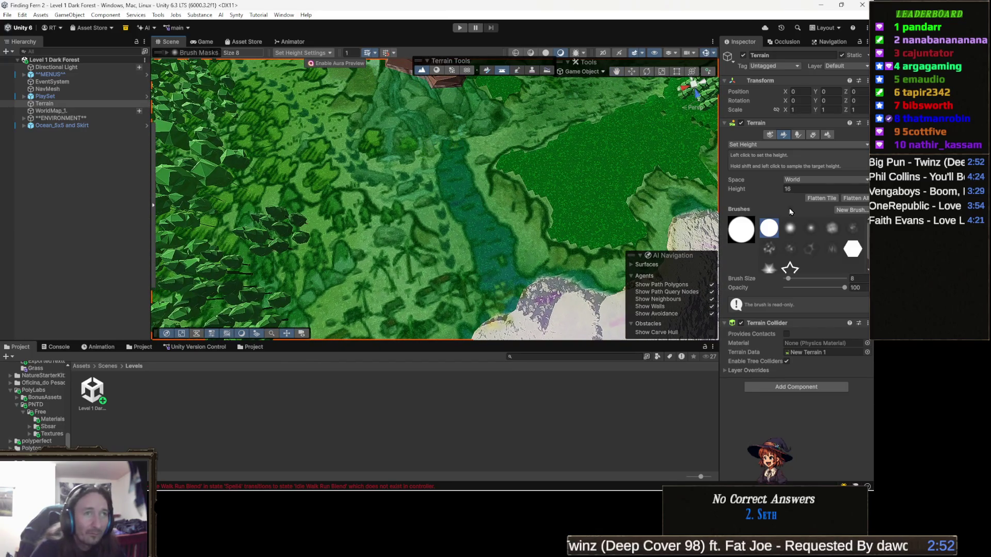
pyautogui.click(816, 189)
pyautogui.write('1')
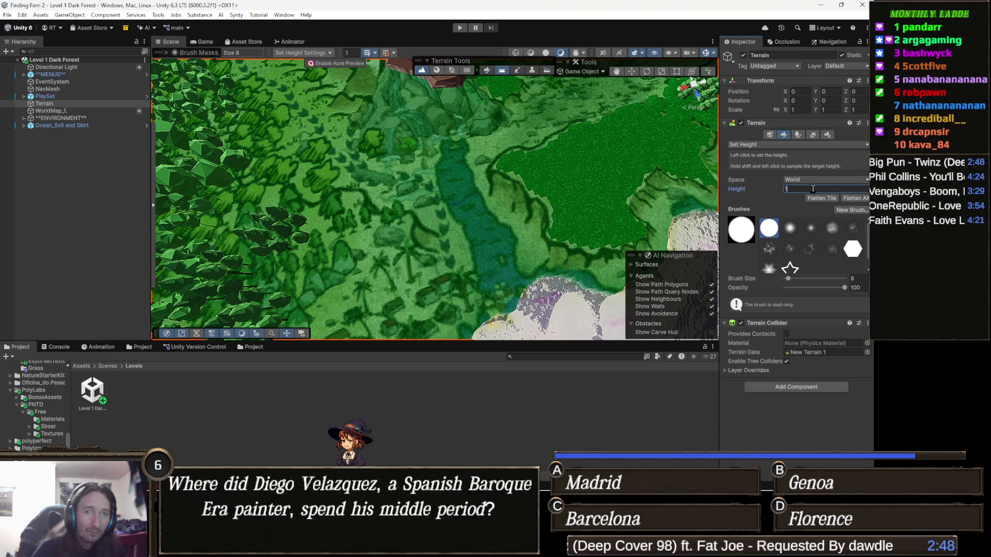
pyautogui.write('4')
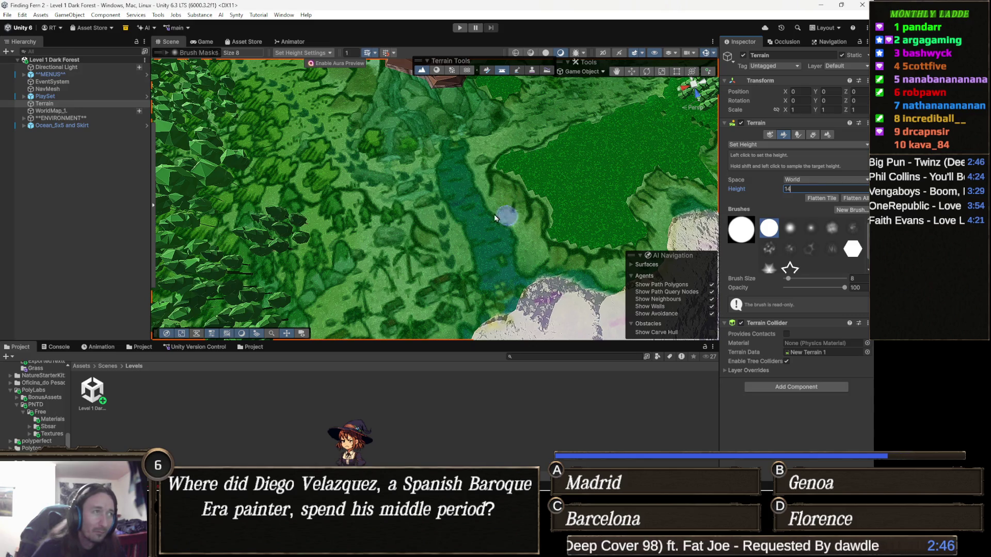
pyautogui.scroll(2, 432, 181)
pyautogui.scroll(4, 432, 181)
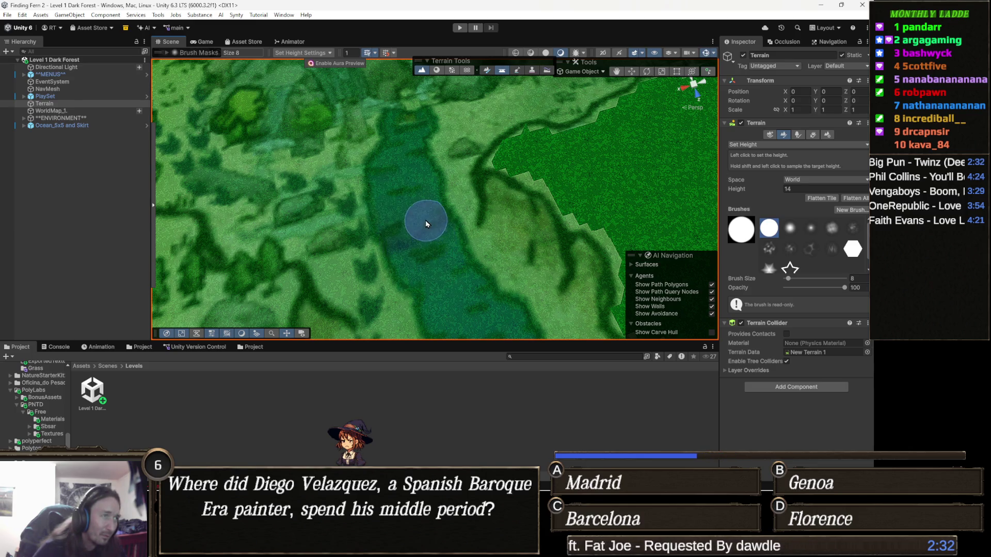
# - Inspect the river channel and its bank with the target height at 14, then deselect the terrain
pyautogui.moveTo(461, 294)
pyautogui.mouseDown()
pyautogui.moveTo(438, 213)
pyautogui.moveTo(404, 194)
pyautogui.mouseUp()
pyautogui.scroll(-2, 404, 193)
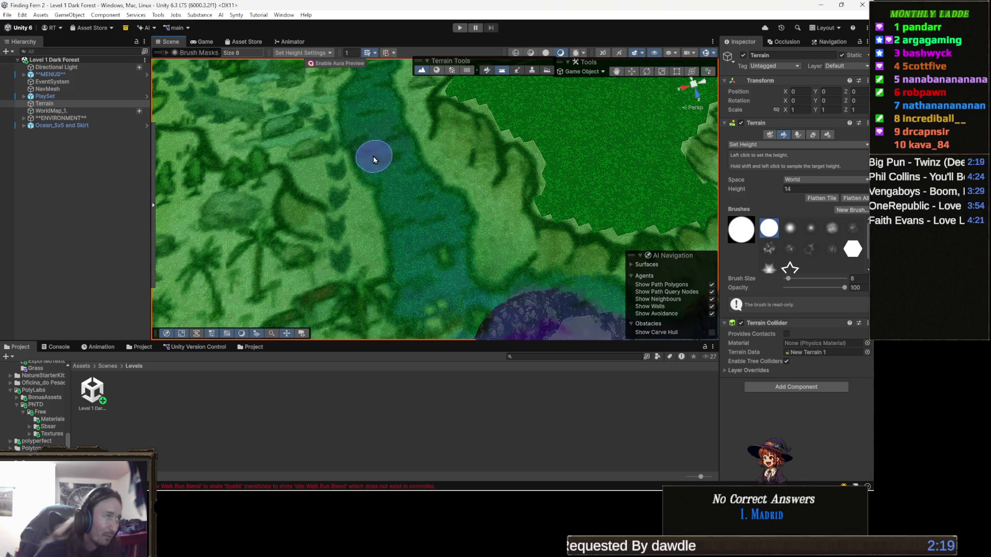
pyautogui.scroll(-2, 372, 147)
pyautogui.moveTo(387, 155)
pyautogui.mouseDown()
pyautogui.moveTo(412, 191)
pyautogui.moveTo(414, 217)
pyautogui.mouseUp()
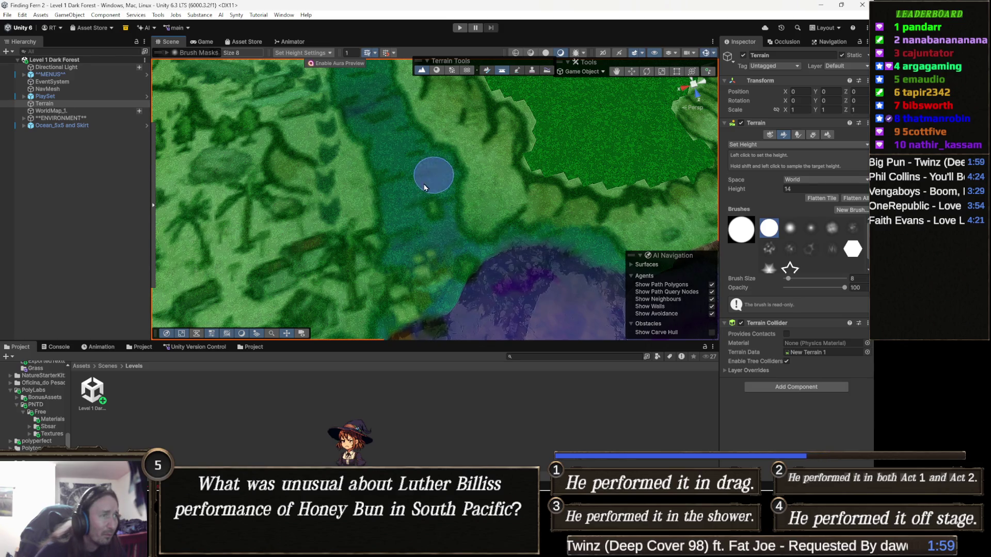
pyautogui.scroll(-3, 433, 180)
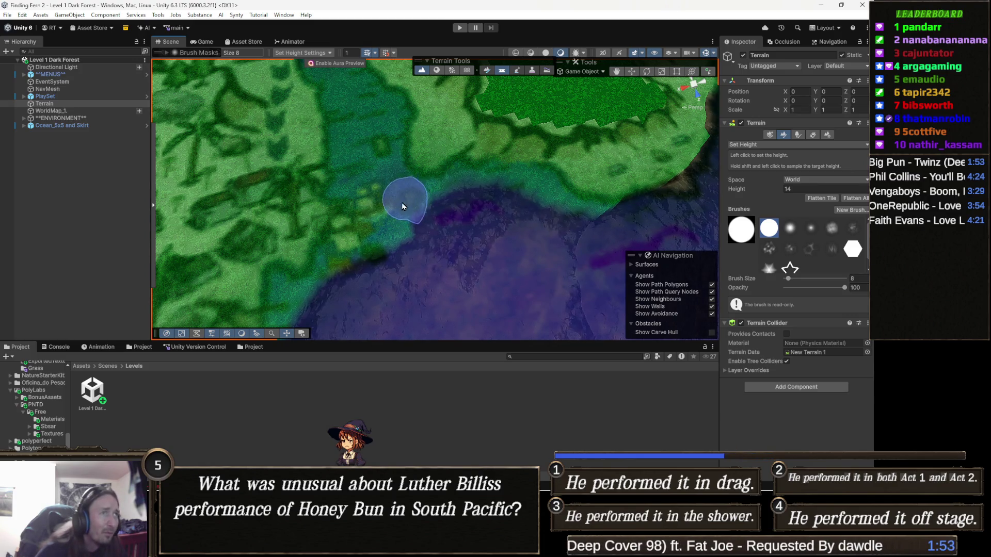
pyautogui.scroll(3, 406, 202)
pyautogui.moveTo(404, 202); pyautogui.dragTo(419, 230)
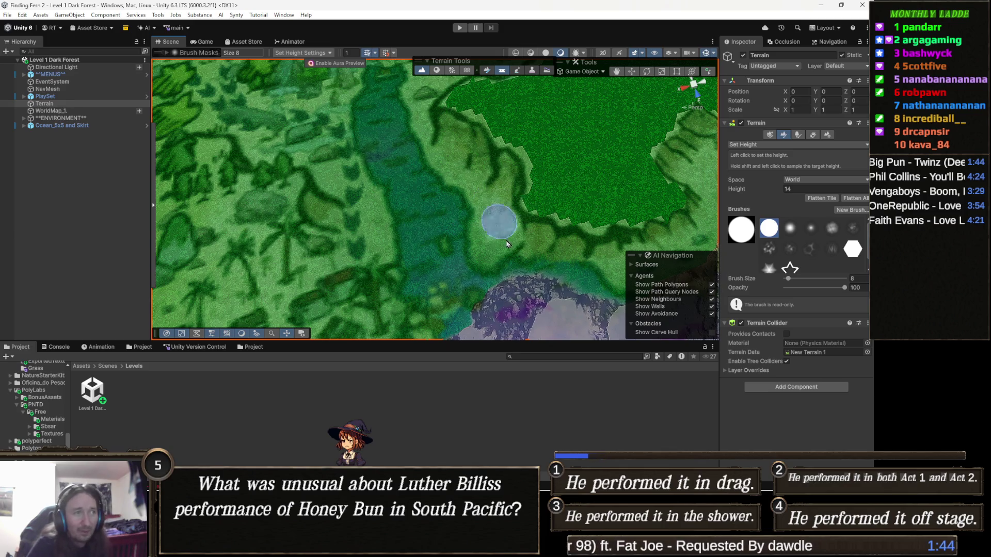
pyautogui.click(398, 394)
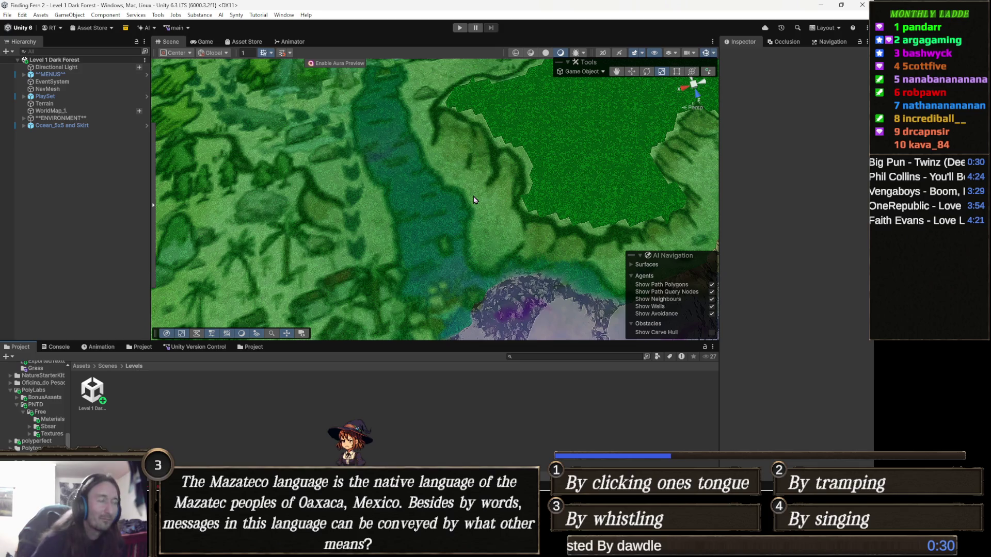
# - Pull back to the mountain cluster and select the peak Solid Low Poly Mountain4
pyautogui.moveTo(462, 194)
pyautogui.mouseDown()
pyautogui.moveTo(485, 225)
pyautogui.moveTo(470, 222)
pyautogui.moveTo(488, 196)
pyautogui.moveTo(476, 155)
pyautogui.mouseUp()
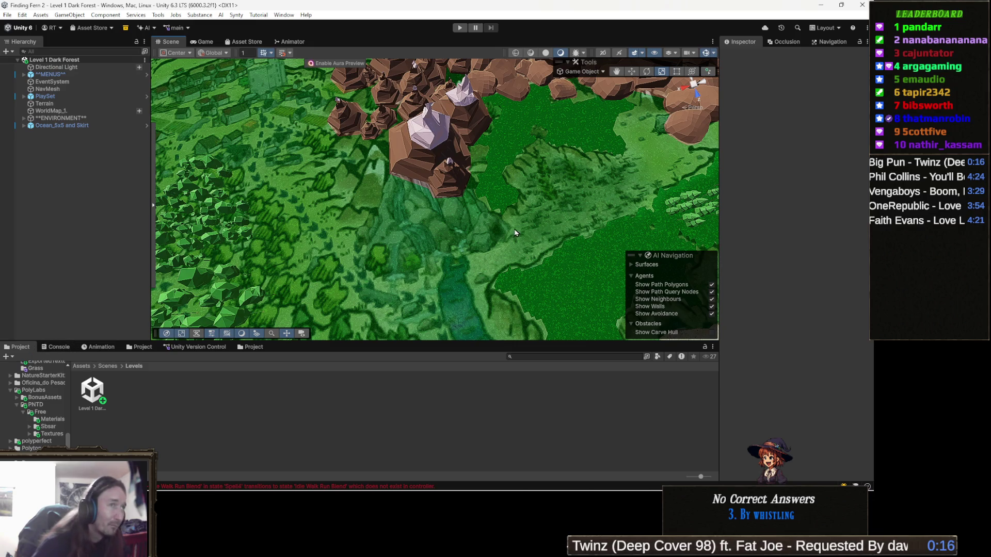
pyautogui.scroll(1, 465, 232)
pyautogui.scroll(1, 533, 217)
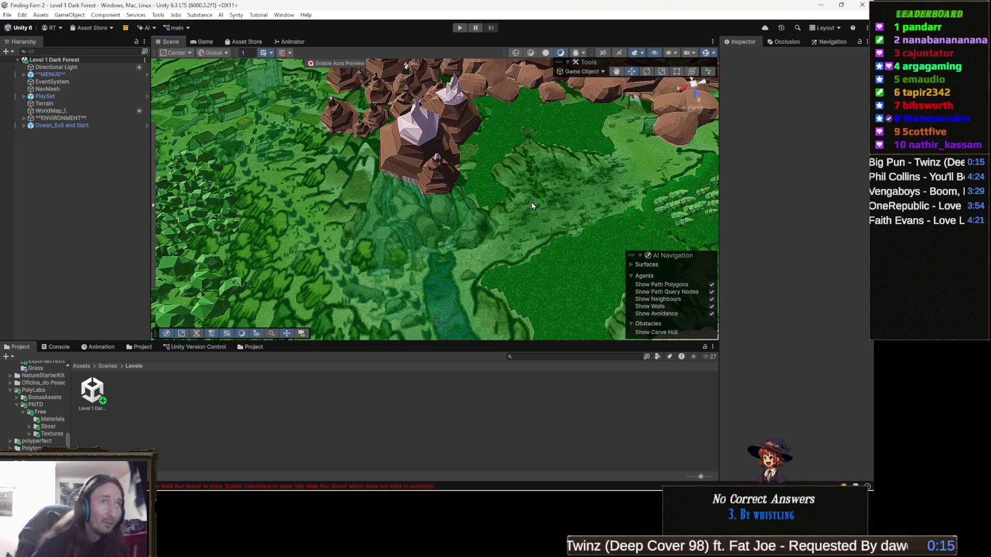
pyautogui.click(461, 117)
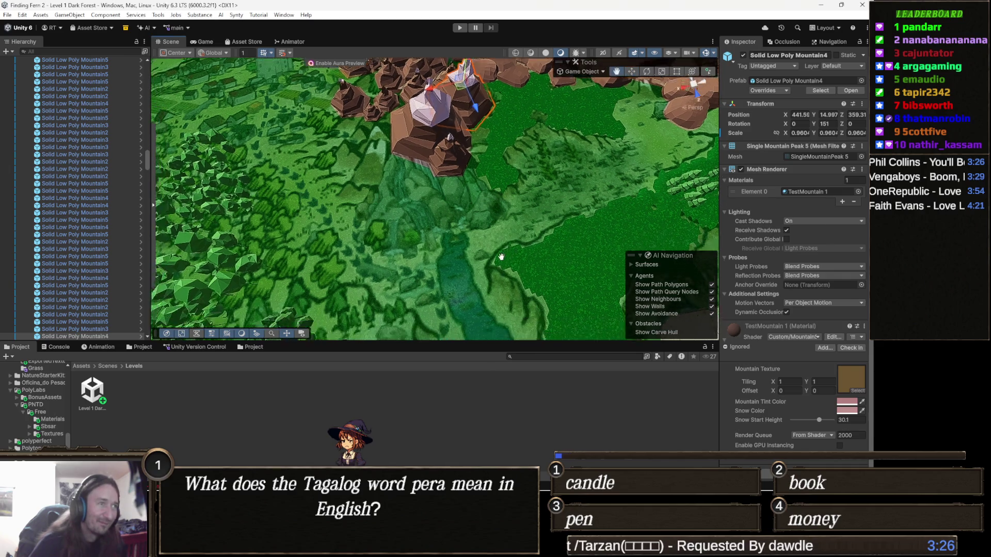
# - Place a new Solid Low Poly Mountain5 prefab instance at the foot of the mountain cluster and select it
pyautogui.moveTo(484, 296); pyautogui.dragTo(449, 238)
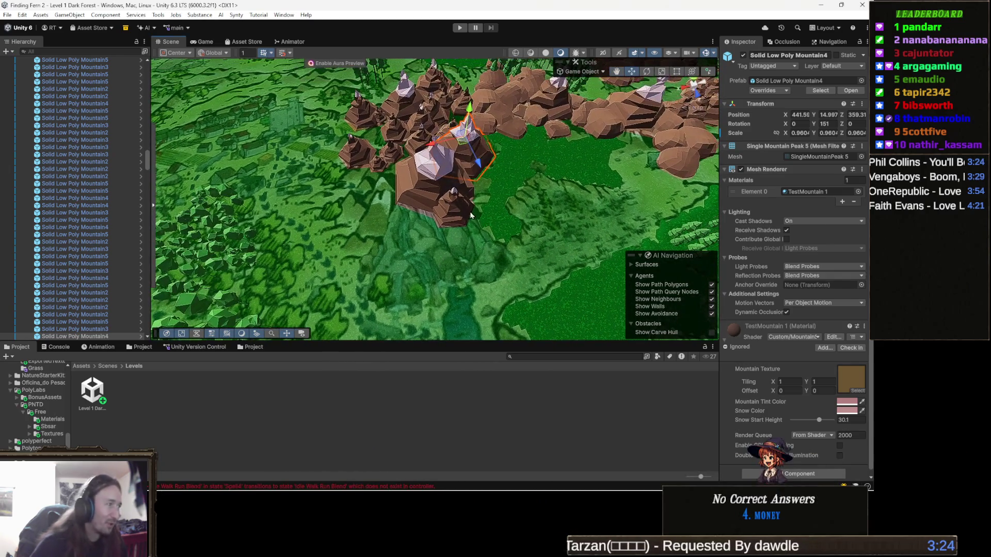
pyautogui.scroll(-3, 482, 204)
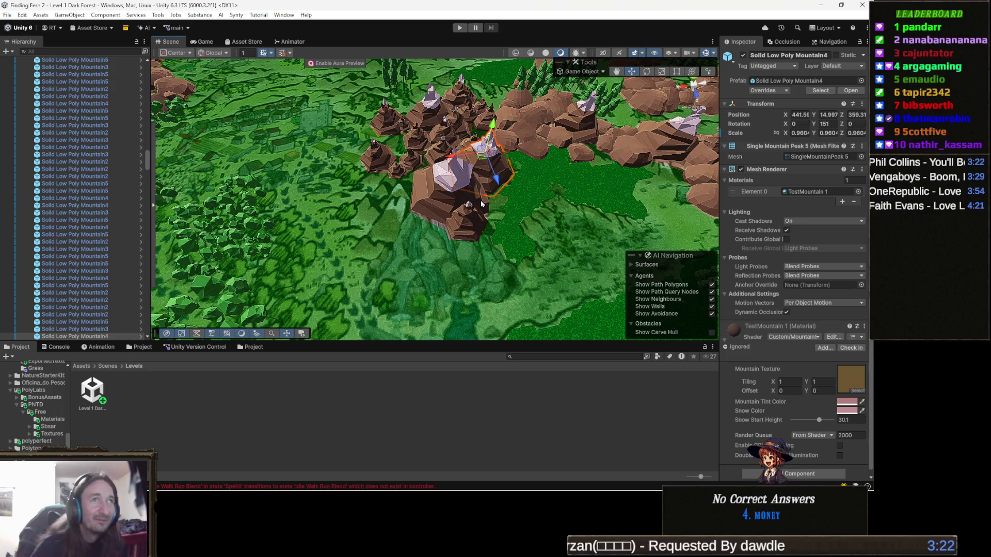
pyautogui.click(830, 91)
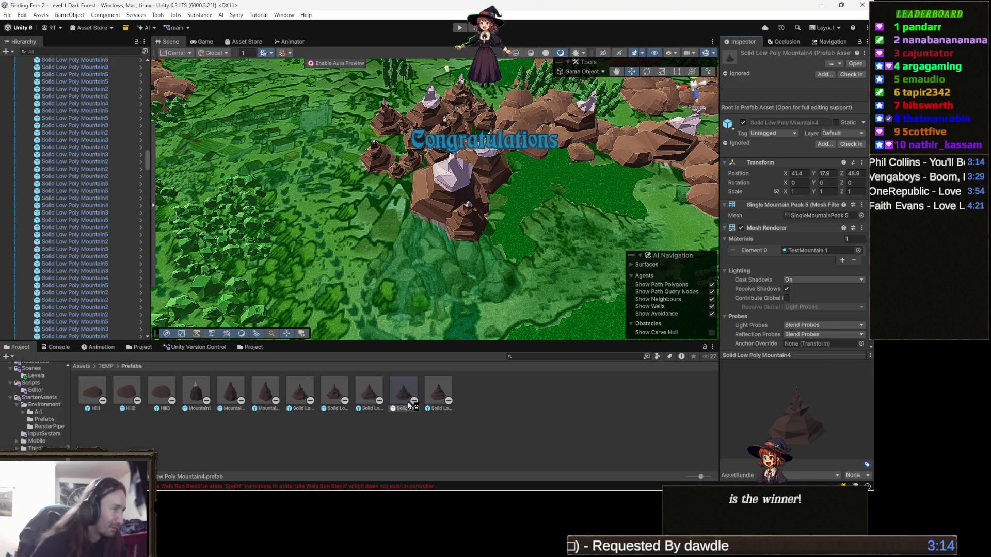
pyautogui.moveTo(413, 399); pyautogui.dragTo(448, 228)
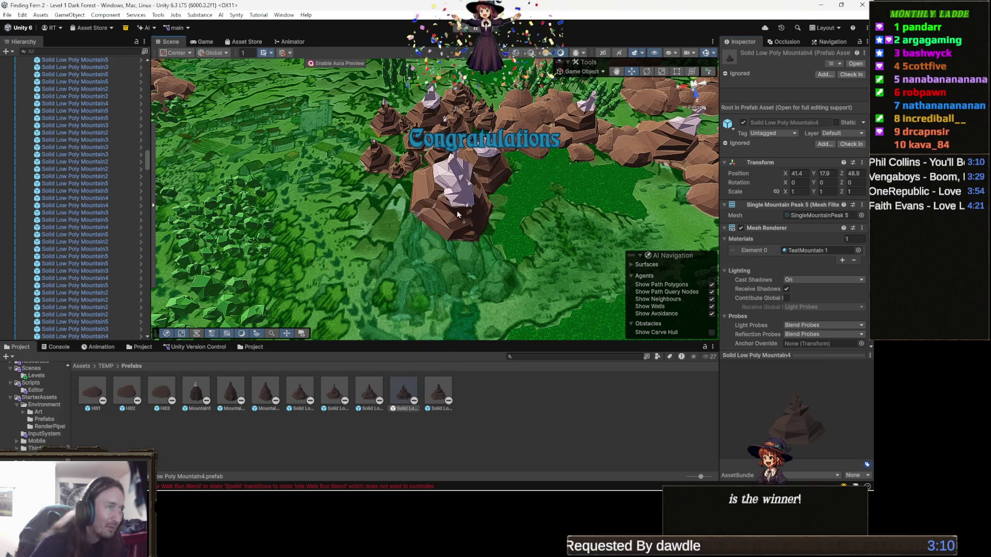
pyautogui.click(445, 232)
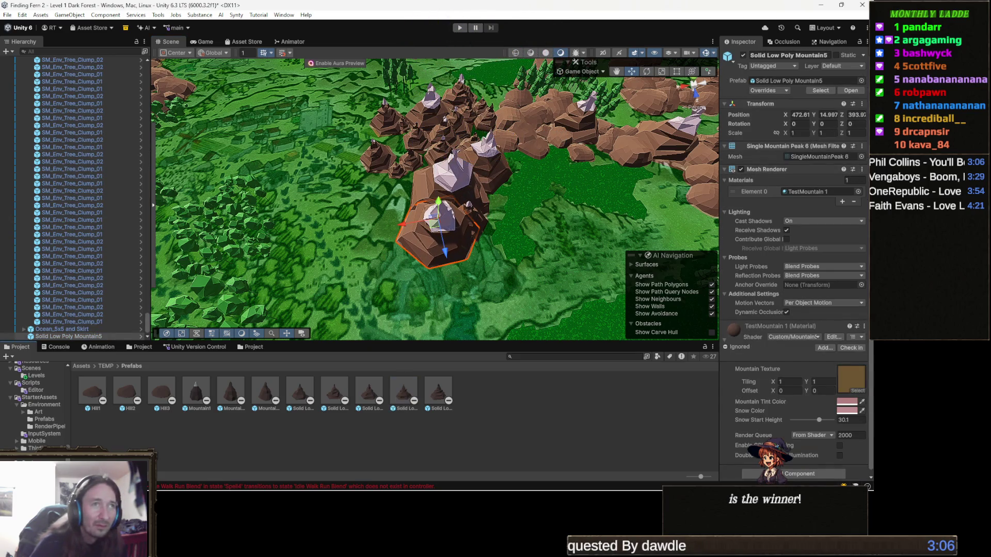
# - Set the new mountain's scale to 2 on all axes in the Inspector Transform
pyautogui.click(800, 133)
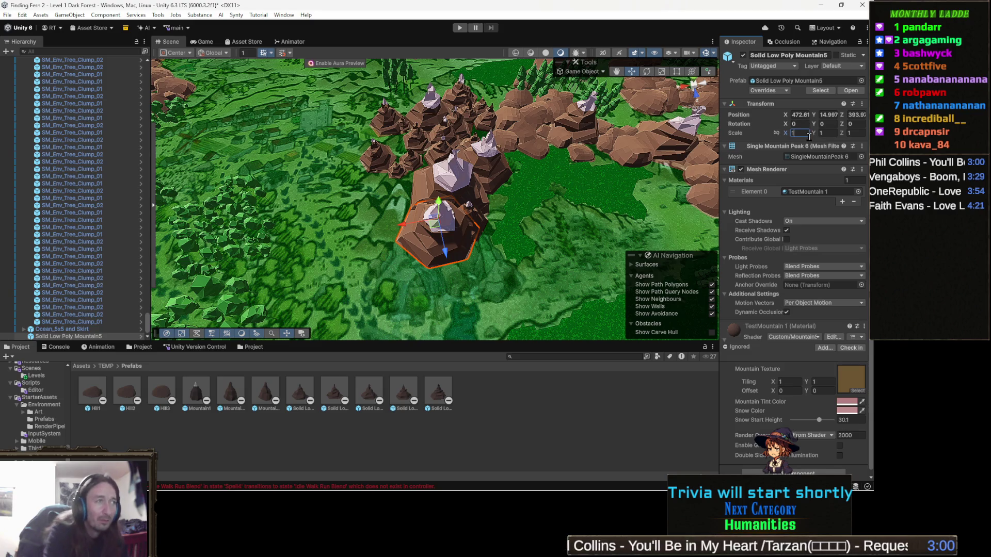
pyautogui.write('2')
pyautogui.press('Tab')
pyautogui.write('2')
pyautogui.press('Tab')
pyautogui.write('2')
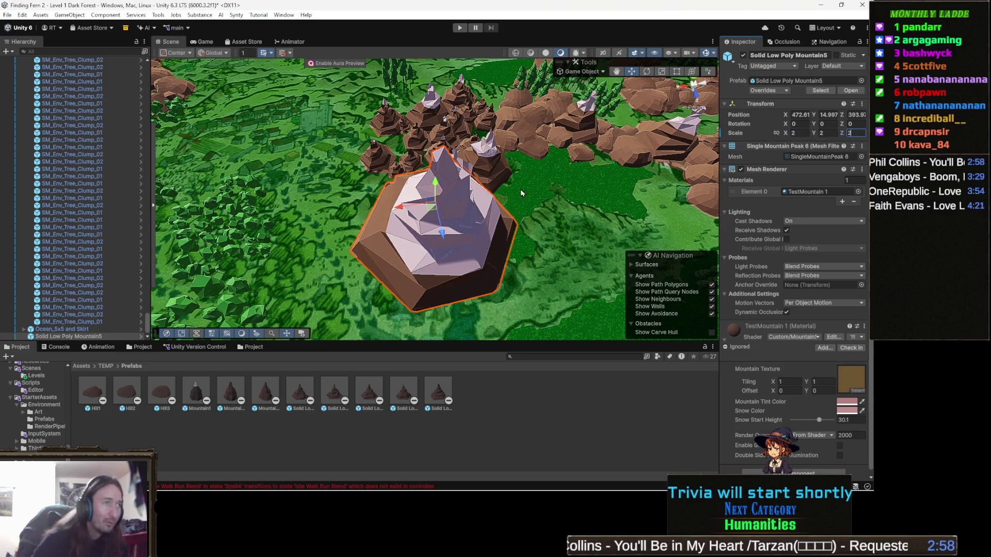
pyautogui.moveTo(564, 193); pyautogui.dragTo(577, 166)
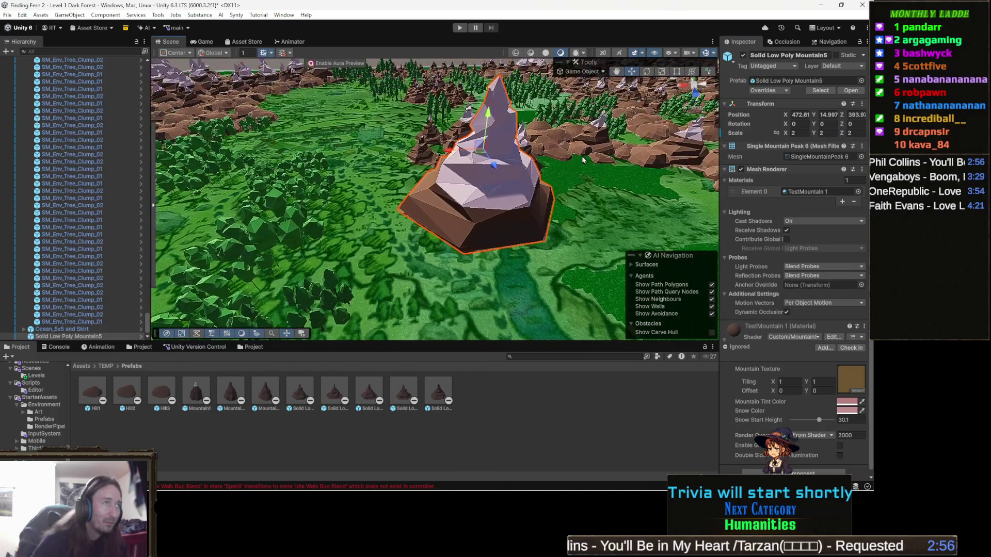
# - Lower the mountain to about Position Y 1.3 so its base rests on the terrain, nudging it along Z
pyautogui.moveTo(493, 114); pyautogui.dragTo(495, 135)
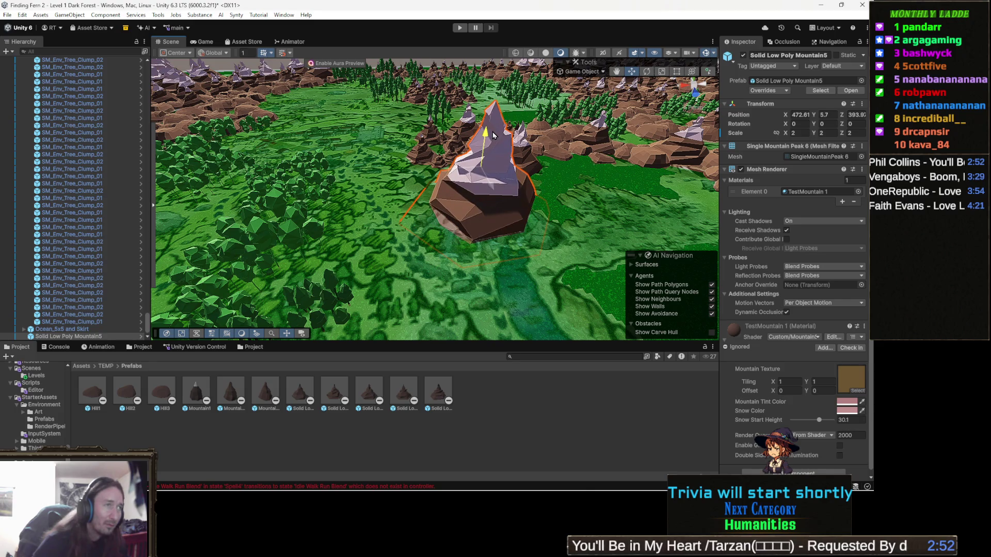
pyautogui.moveTo(492, 136); pyautogui.dragTo(493, 153)
pyautogui.moveTo(461, 226)
pyautogui.mouseDown()
pyautogui.moveTo(508, 273)
pyautogui.moveTo(475, 266)
pyautogui.moveTo(512, 258)
pyautogui.mouseUp()
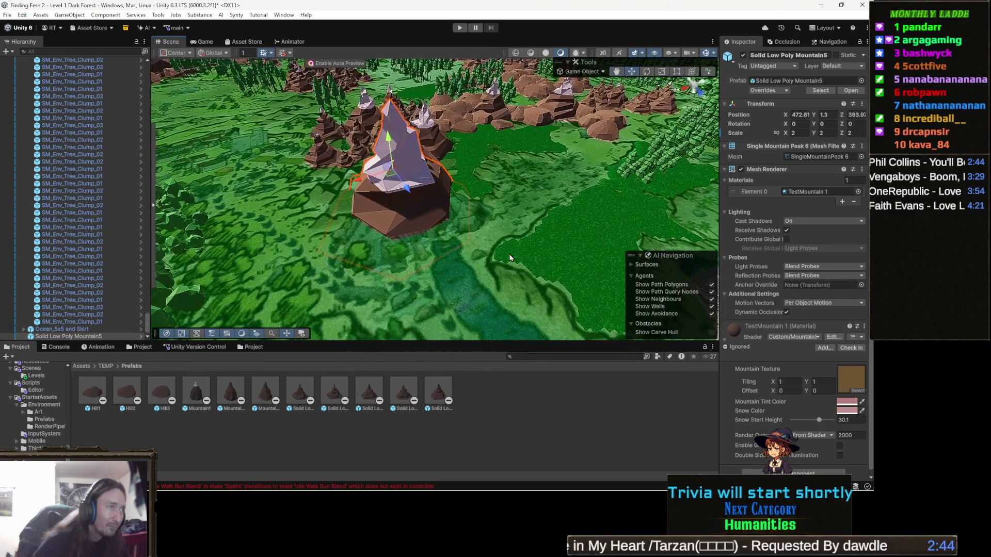
pyautogui.moveTo(404, 189); pyautogui.dragTo(416, 203)
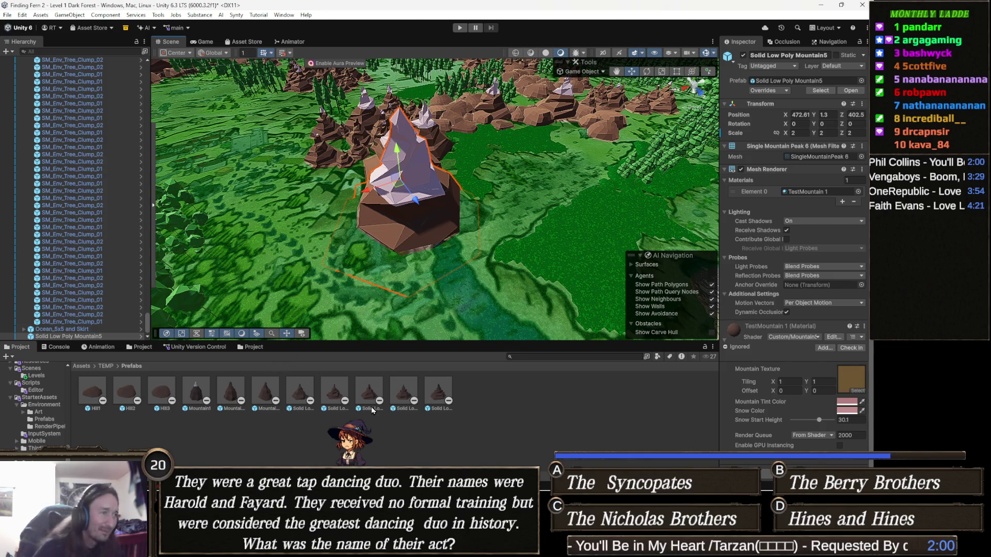
# - Orbit the Scene view to look across the terrain around the mountain
pyautogui.moveTo(487, 303); pyautogui.dragTo(431, 262)
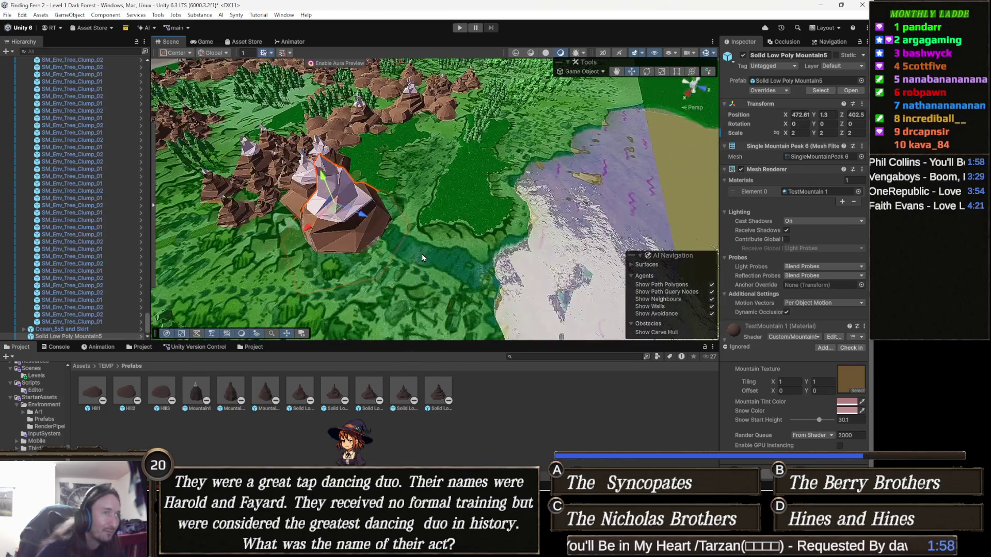
pyautogui.scroll(4, 430, 262)
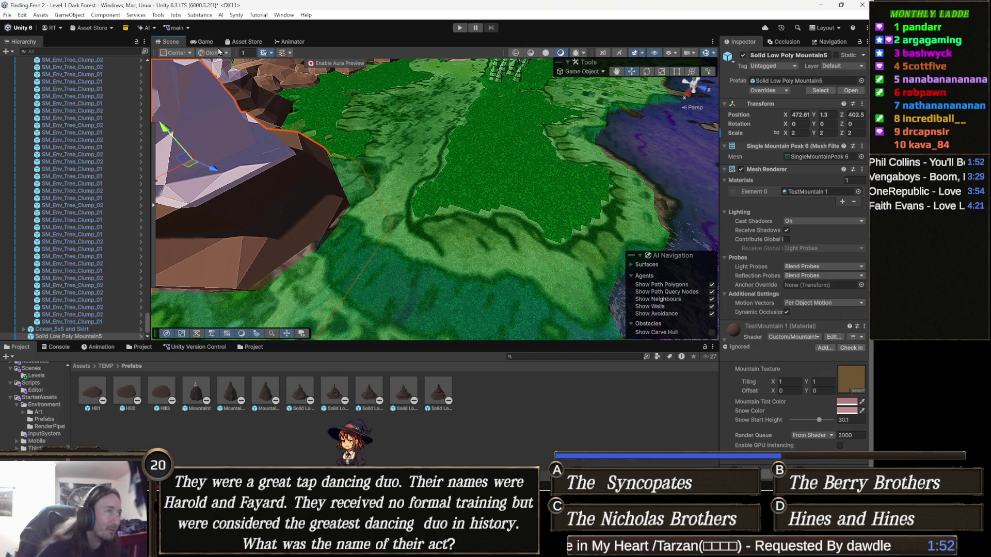
# - Clear the Project asset search and bring up the Package Manager window
pyautogui.click(574, 356)
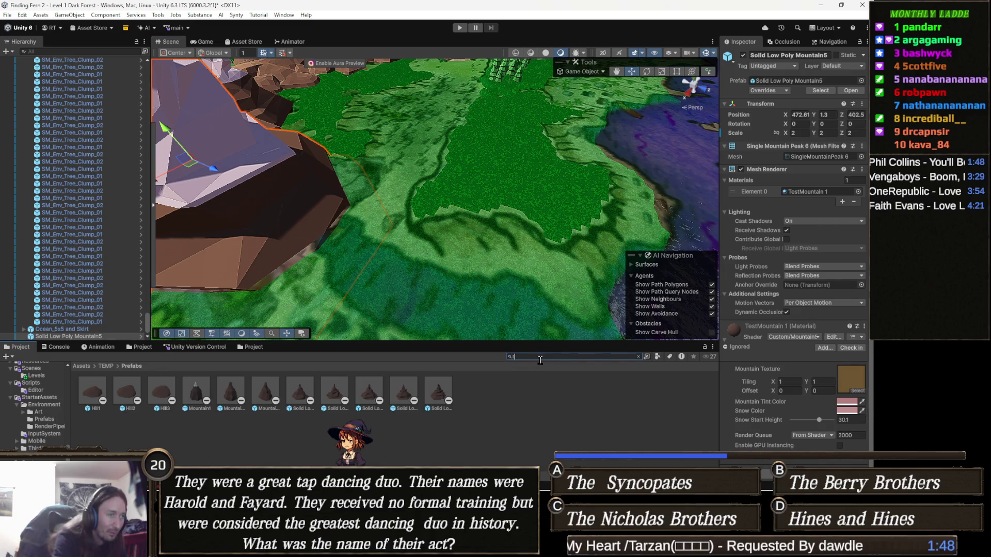
pyautogui.write('.a.')
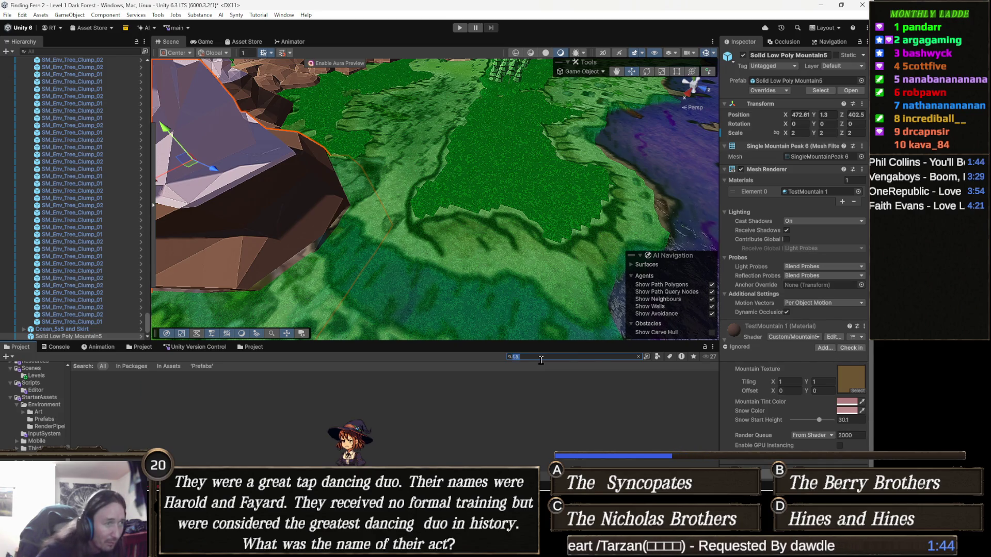
pyautogui.press('BackSpace')
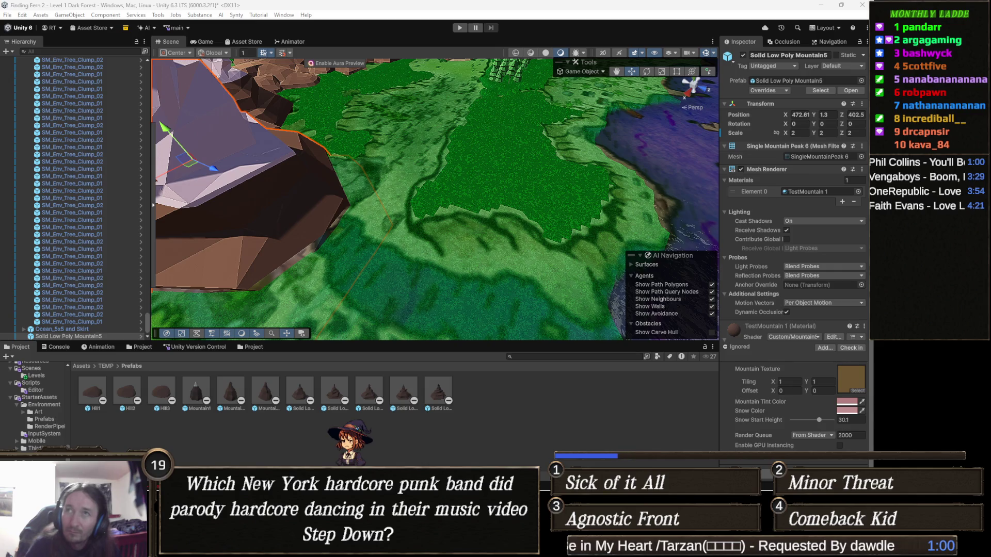
pyautogui.hotkey('ctrl', '9')
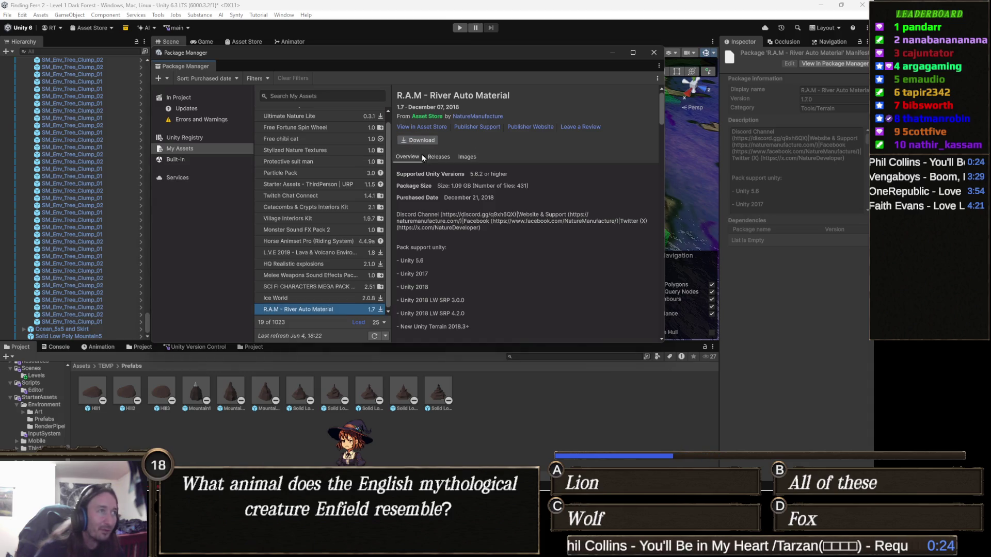
# - Download R.A.M - River Auto Material 1.6.1 from My Assets, skimming its description while it finishes
pyautogui.click(419, 143)
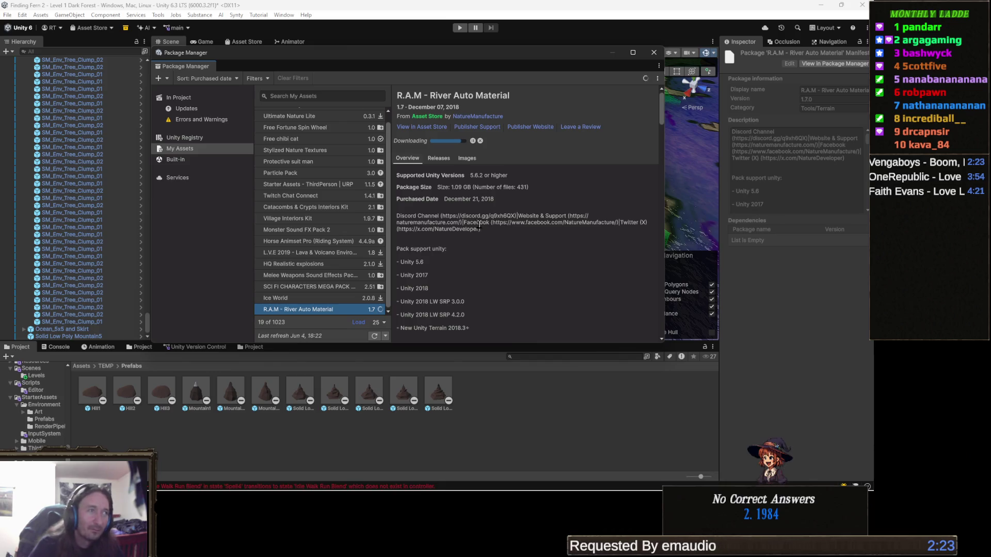
pyautogui.tripleClick(480, 227)
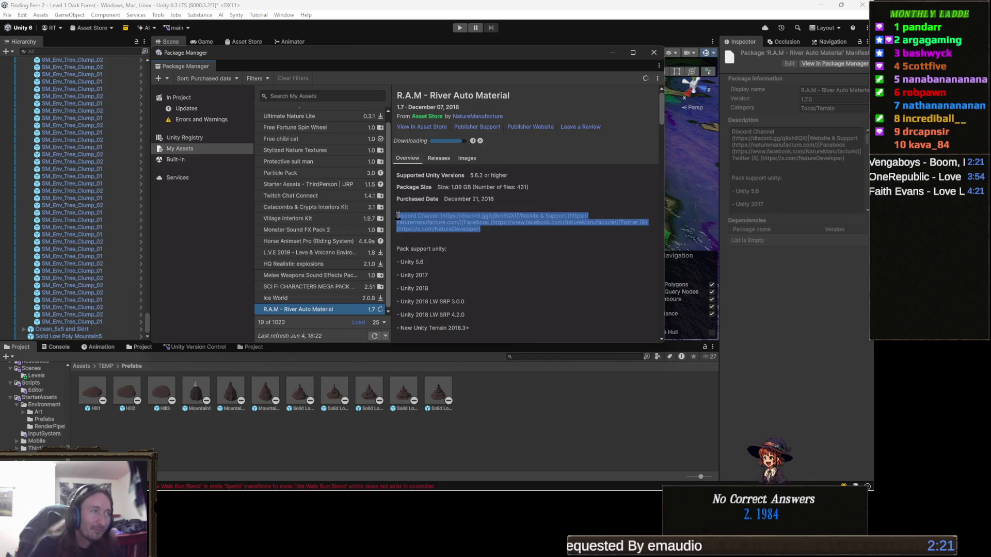
pyautogui.click(500, 234)
pyautogui.tripleClick(480, 227)
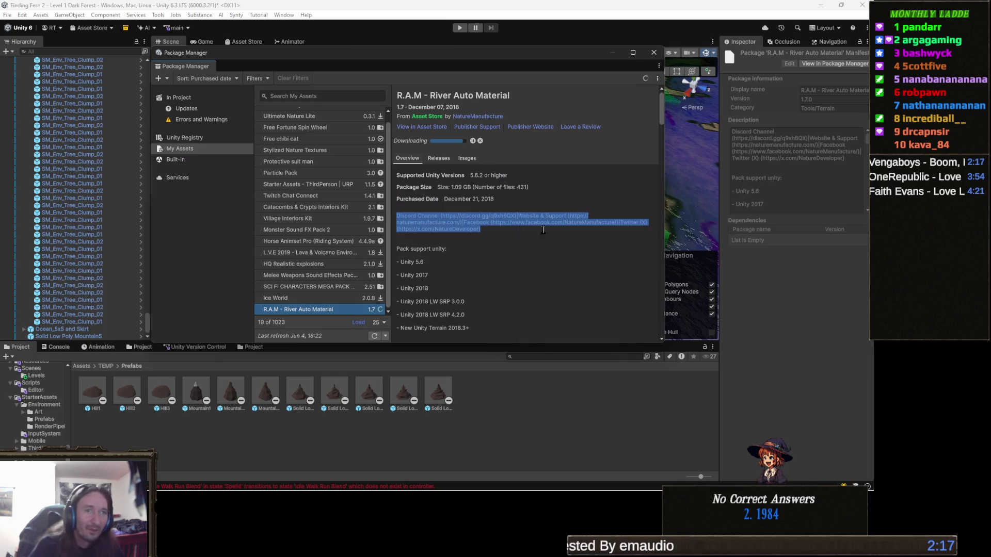
pyautogui.click(500, 228)
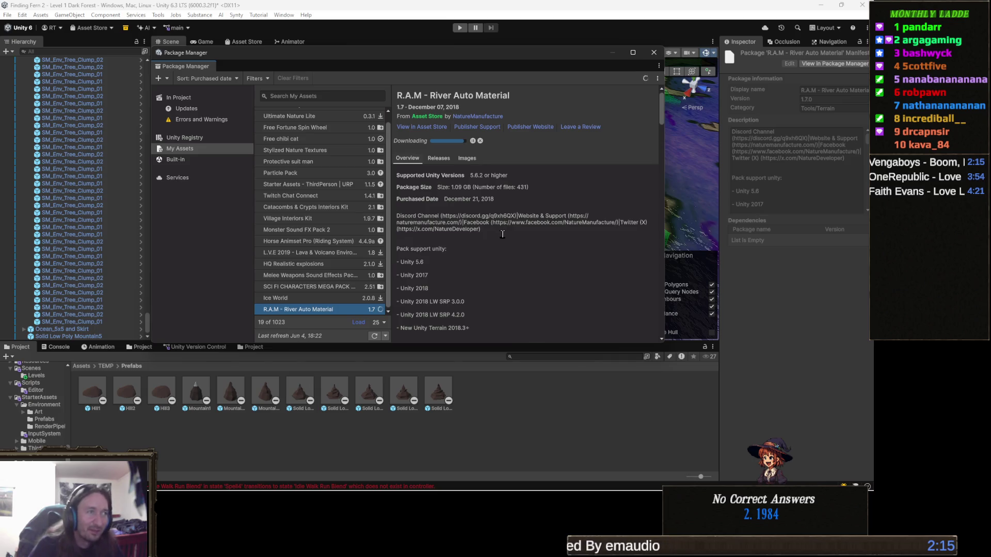
pyautogui.moveTo(500, 226); pyautogui.dragTo(398, 214)
pyautogui.click(519, 230)
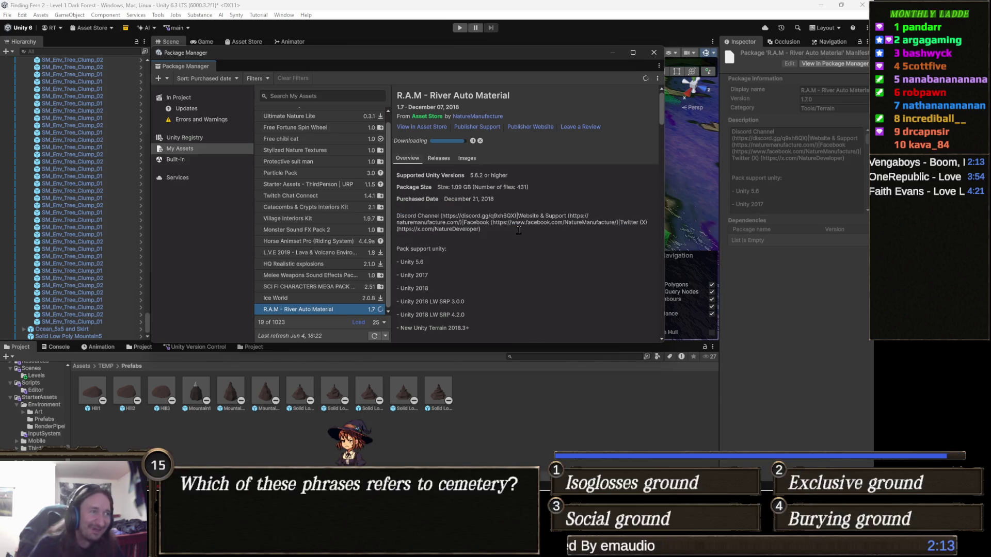
pyautogui.moveTo(492, 227); pyautogui.dragTo(398, 216)
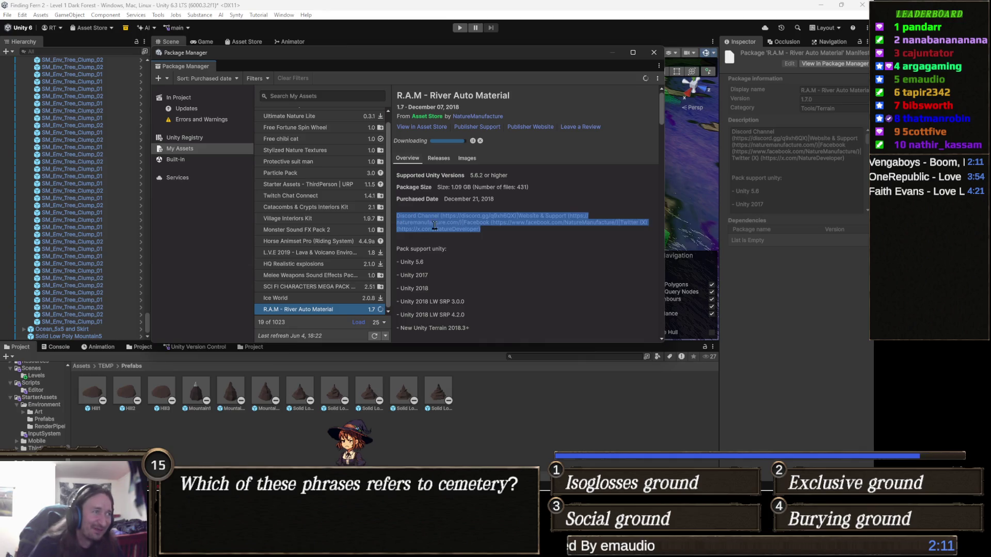
pyautogui.click(533, 234)
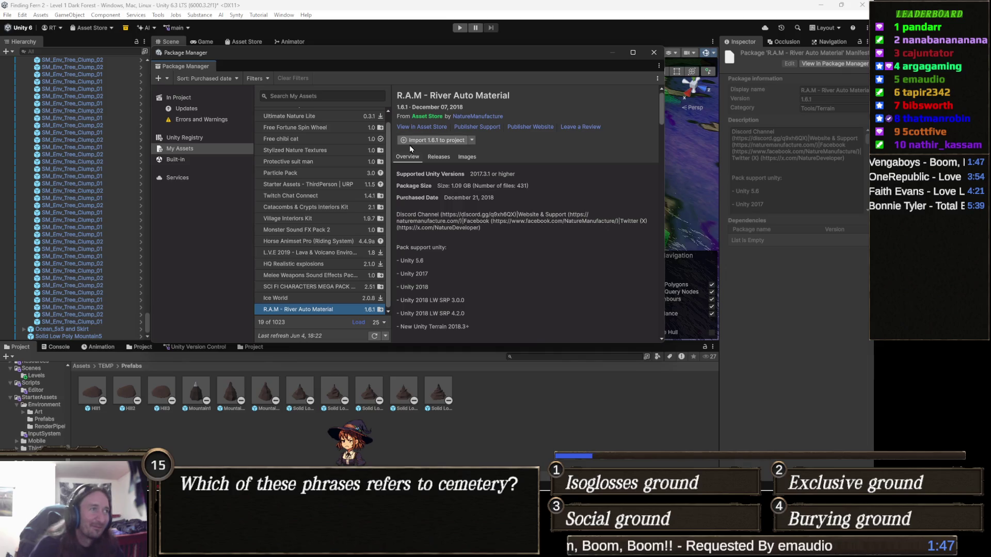
# - Start importing R.A.M 1.6.1 to bring up the Import Unity Package file list
pyautogui.click(423, 142)
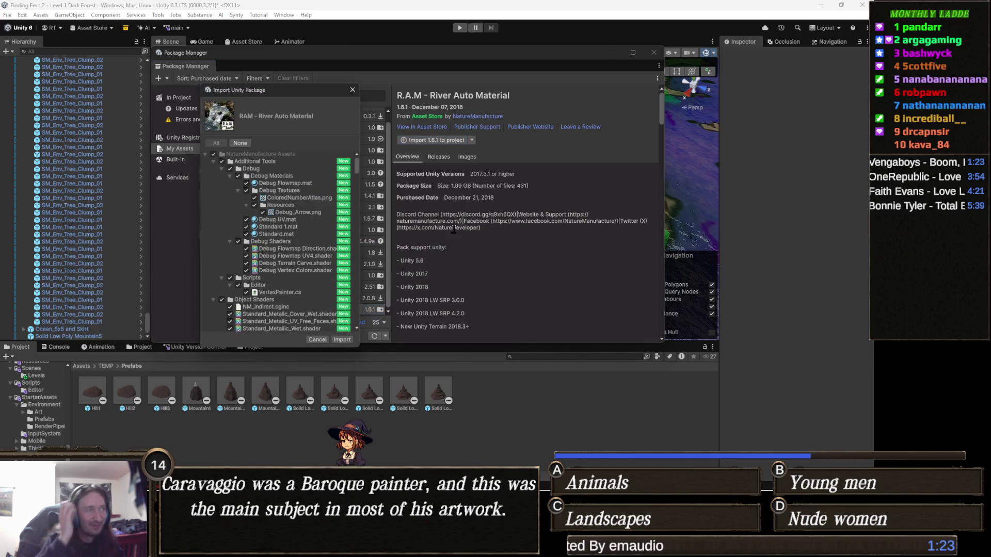
# - Import all R.A.M files and consent to script updating with 'Yes, just for these files'
pyautogui.click(341, 340)
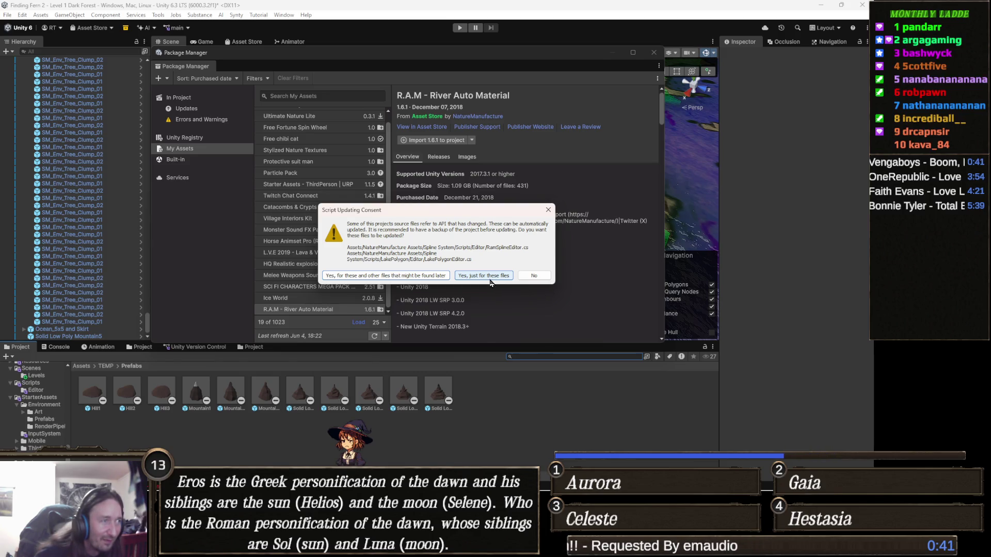
pyautogui.click(483, 275)
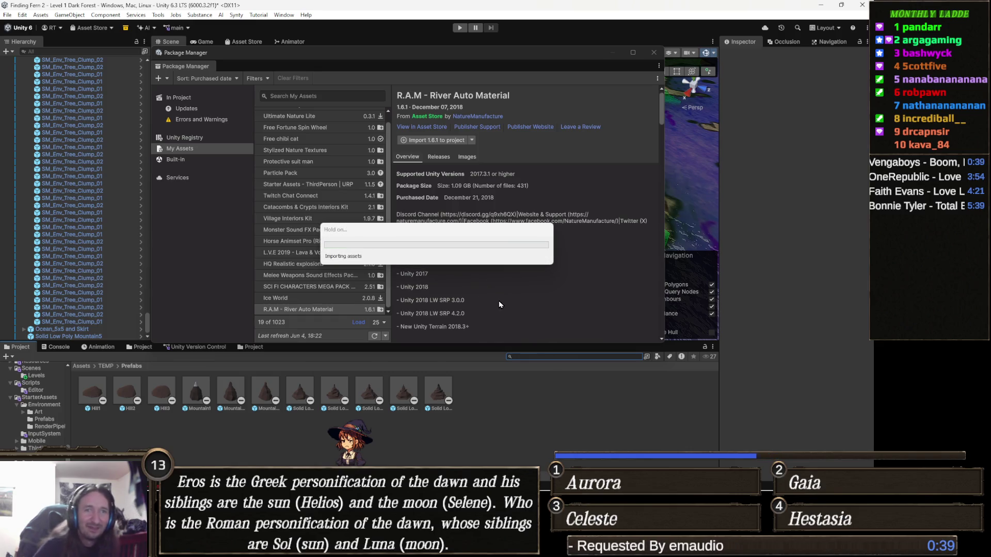
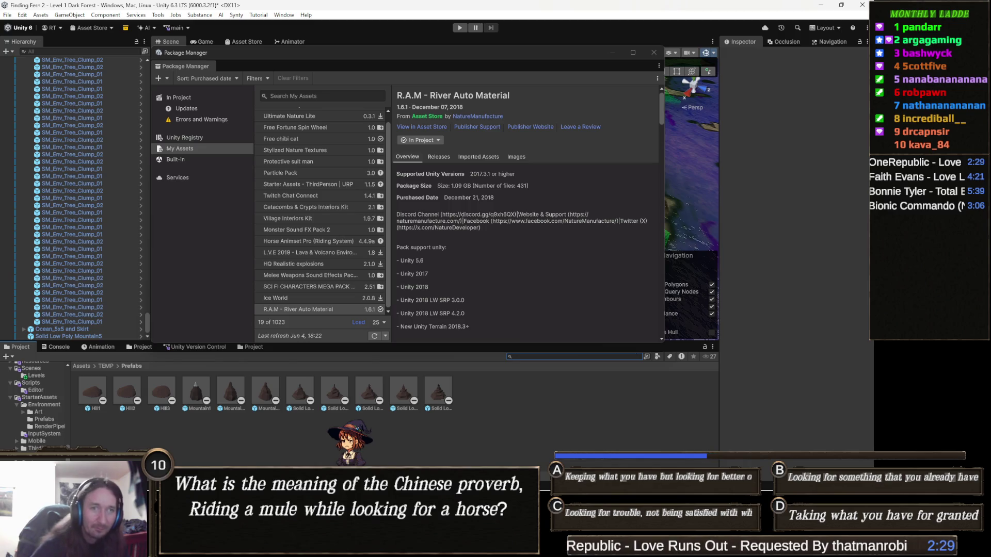
# - Close the Package Manager, turn the Scene view toward the rock and focus the Project search field
pyautogui.click(655, 52)
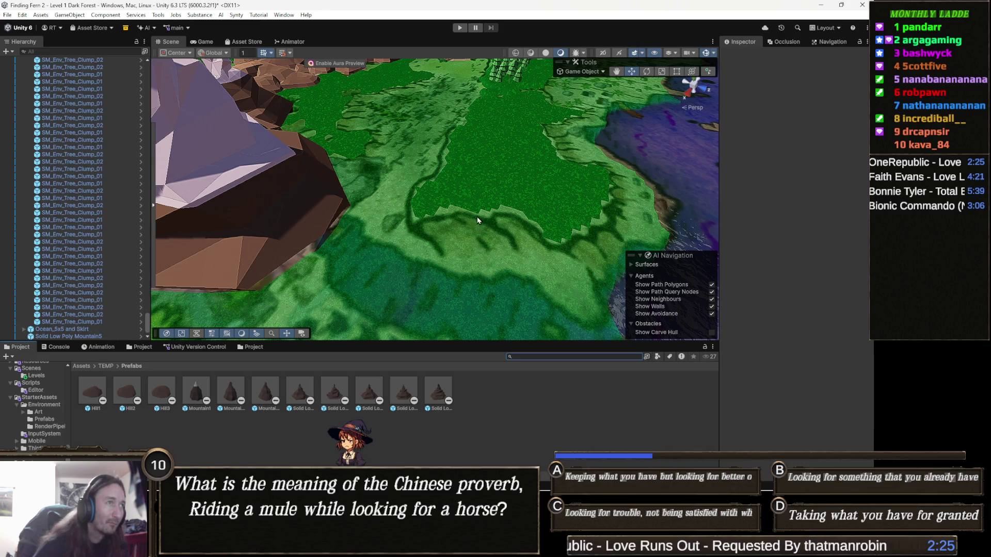
pyautogui.moveTo(474, 222); pyautogui.dragTo(474, 279)
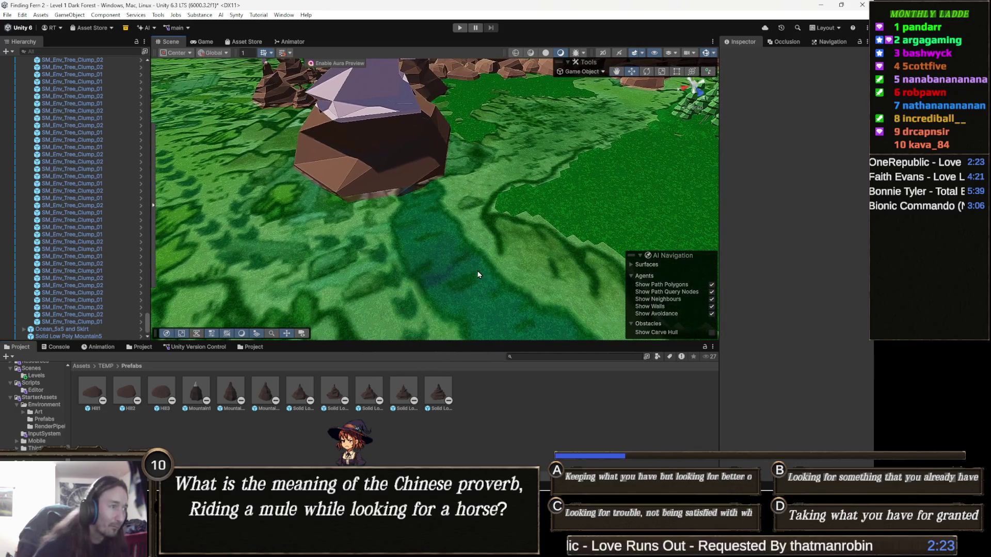
pyautogui.click(537, 357)
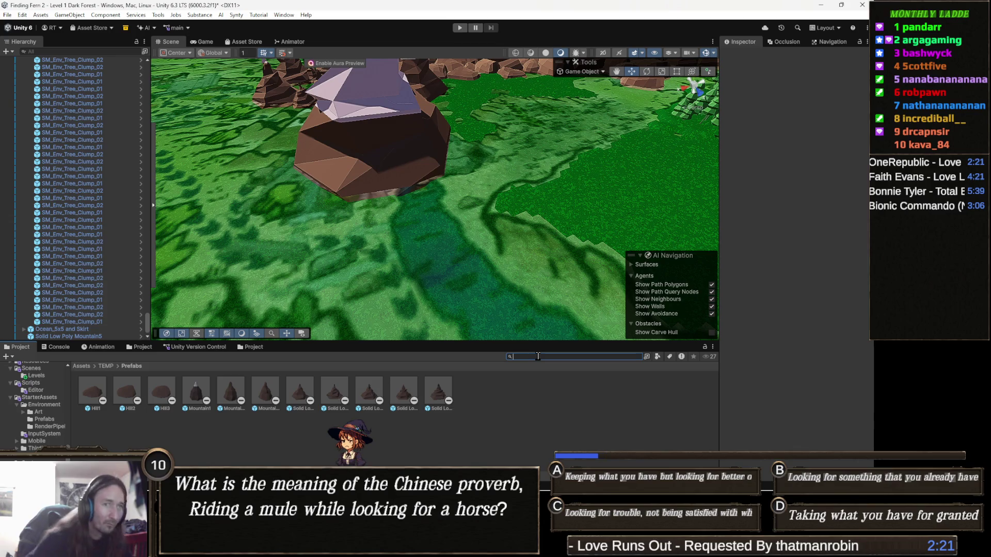
pyautogui.write('ran')
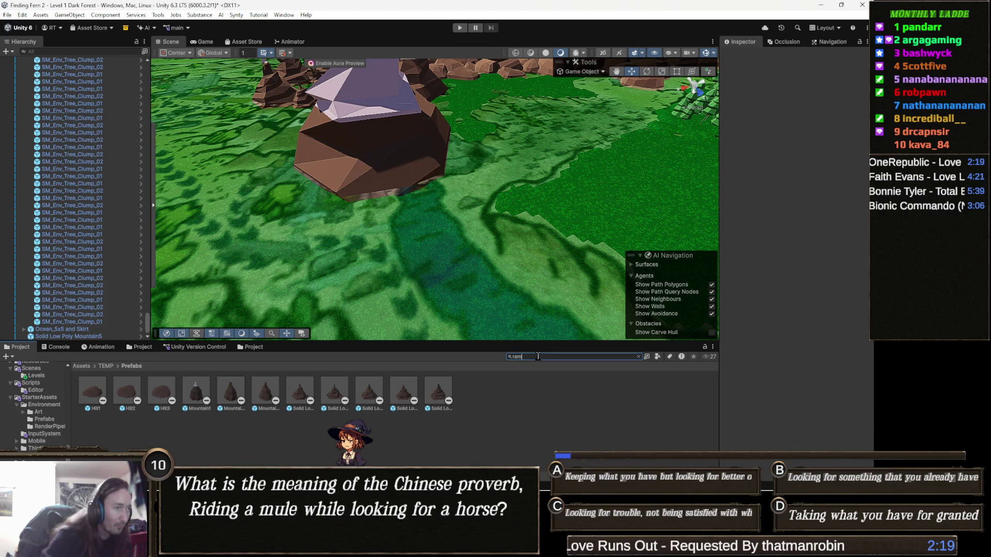
# - Search the project for 'natureman', clear the first query, and open the NatureManufacture Assets folder
pyautogui.press('Return')
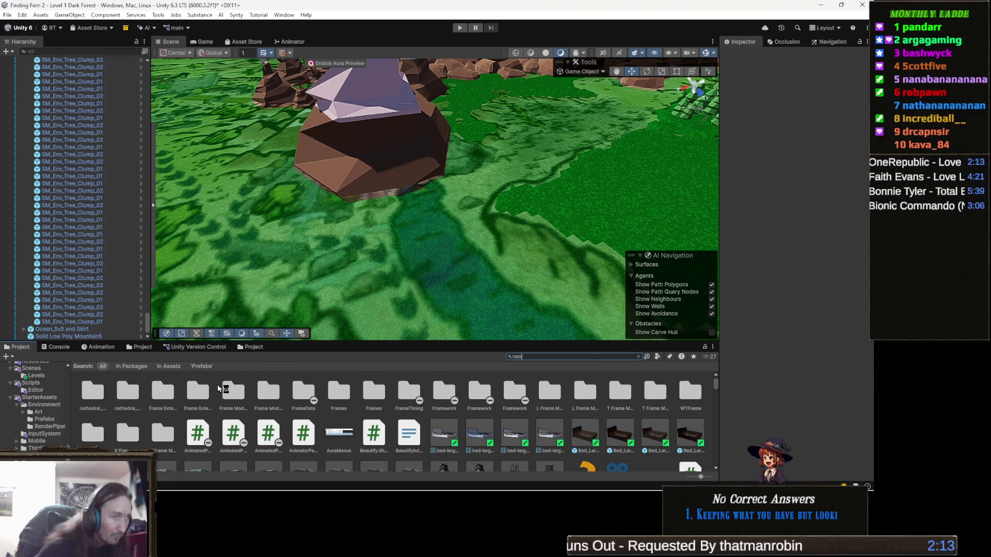
pyautogui.press('Escape')
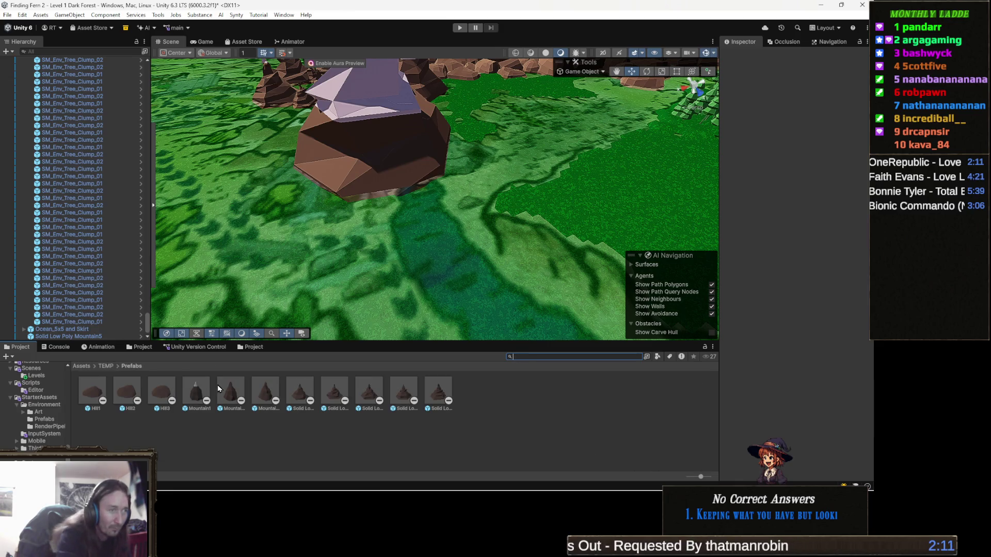
pyautogui.write('natureman')
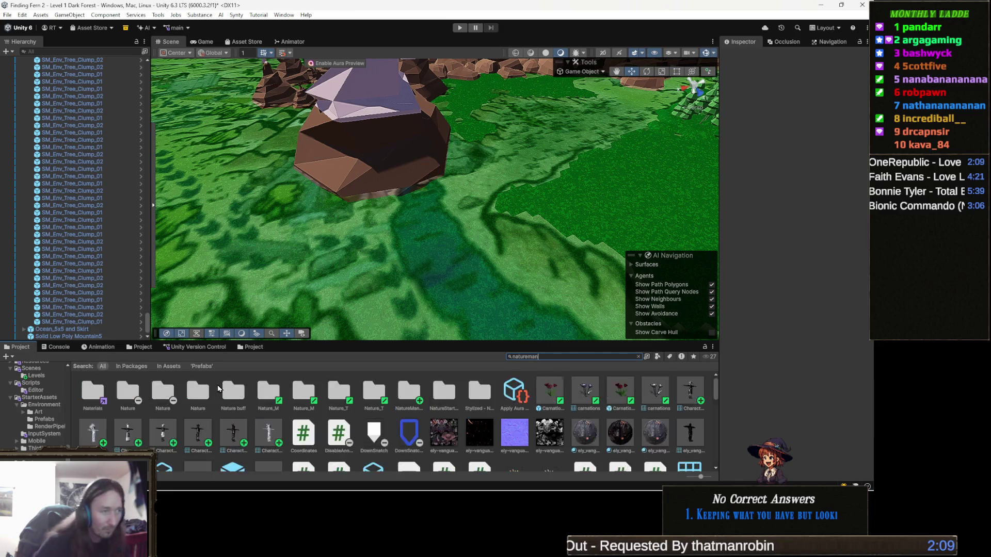
pyautogui.doubleClick(91, 393)
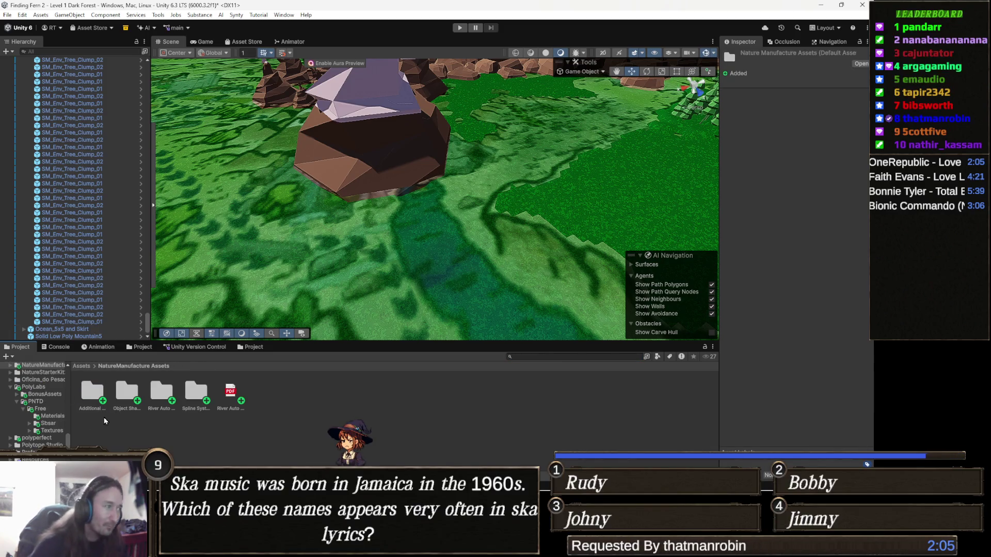
# - Step through Additional Tools and Object Shaders, then open the River Auto Material folder
pyautogui.click(103, 399)
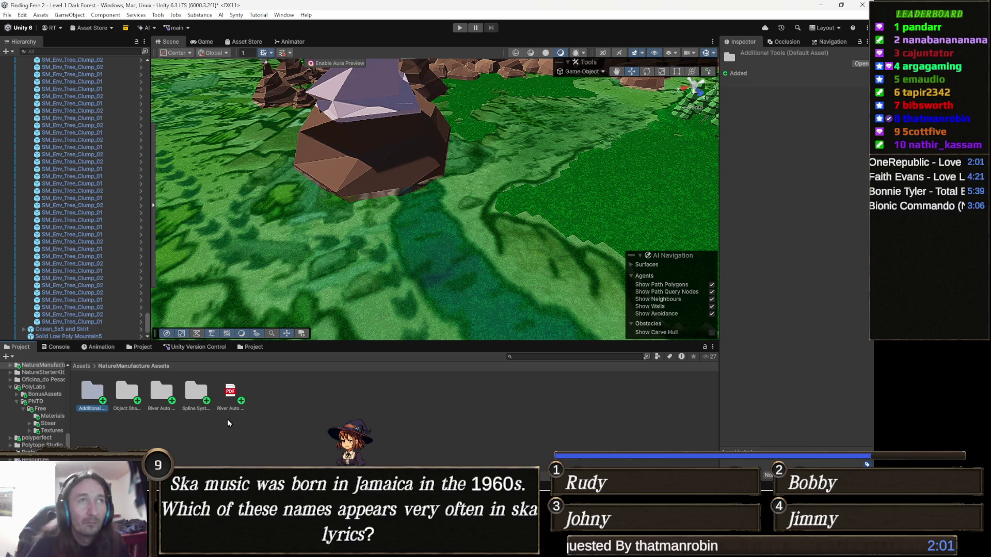
pyautogui.press('Right')
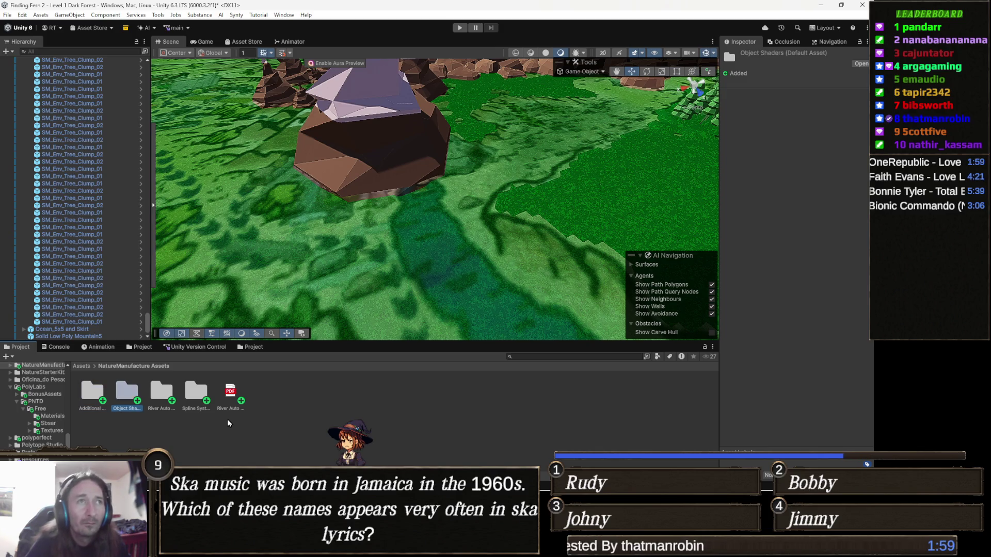
pyautogui.press('Right')
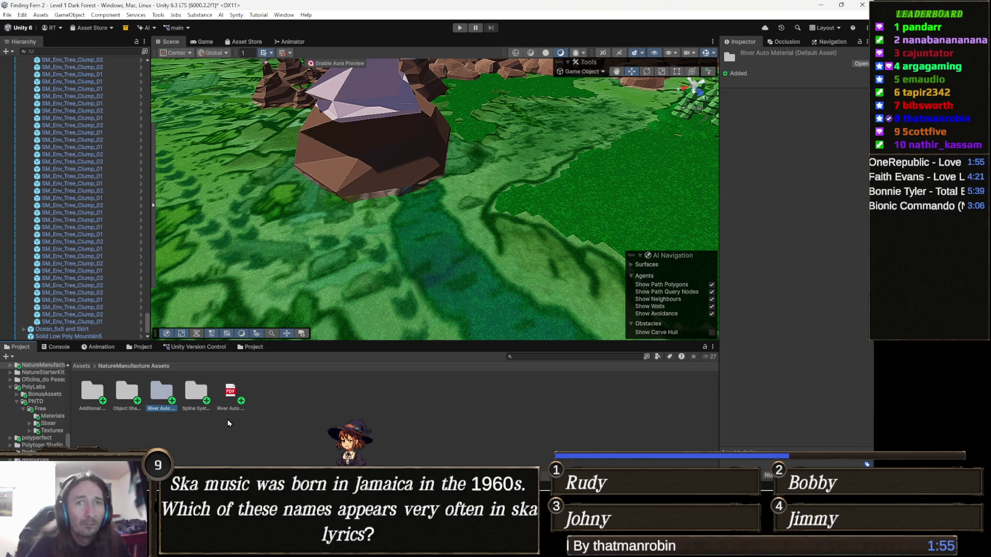
pyautogui.press('Return')
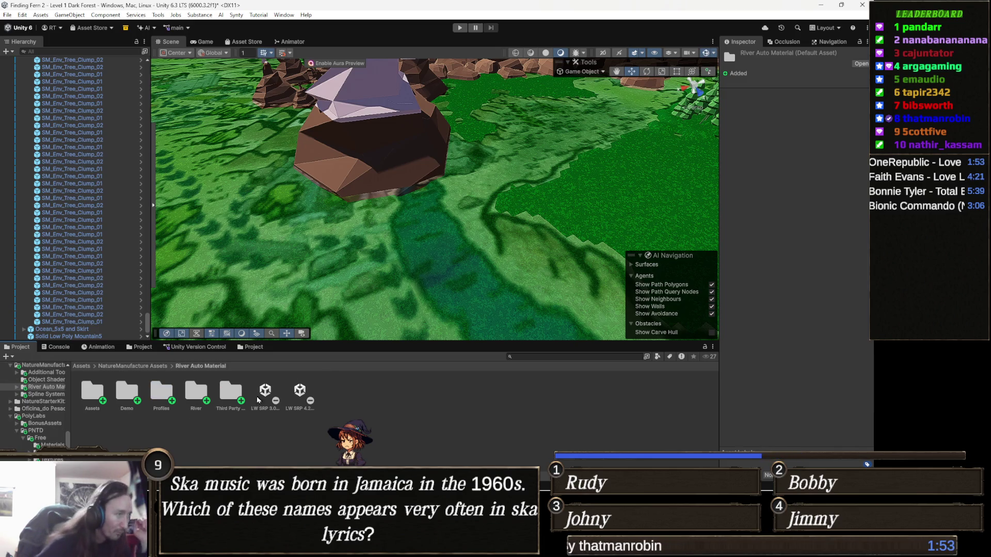
# - Compare the LW SRP 3.0.0 and 4.2.0 packages, ending on the 3.0.0 package's details
pyautogui.click(264, 393)
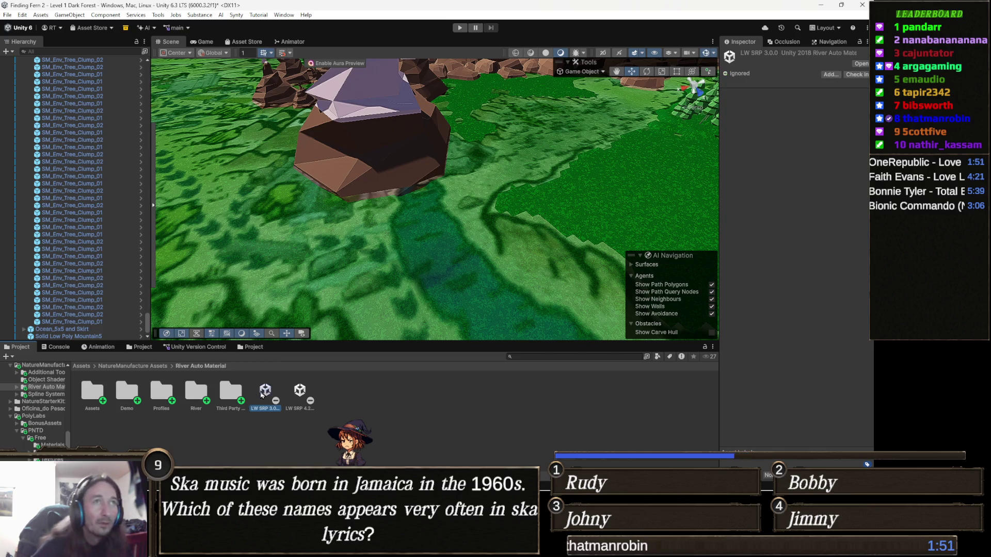
pyautogui.press('Right')
pyautogui.press('Left')
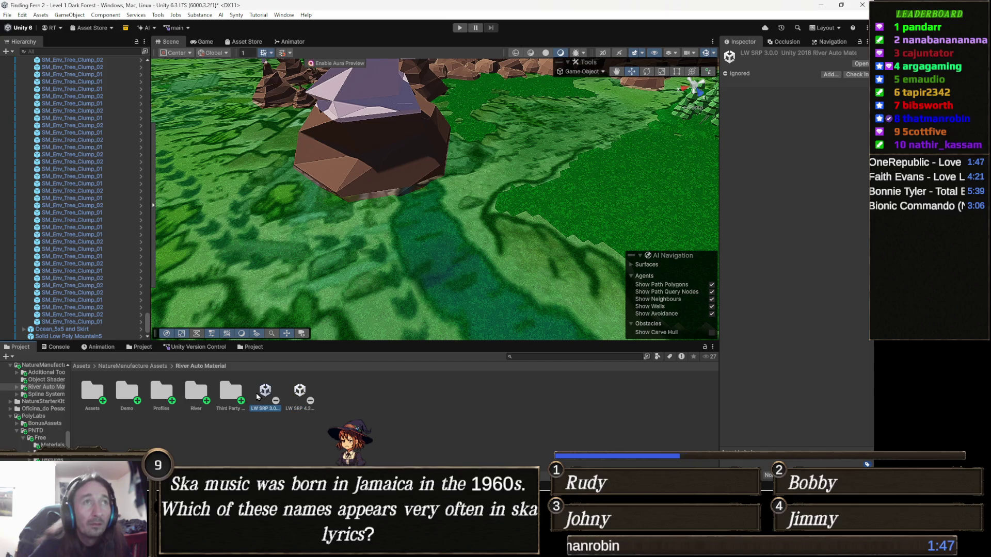
pyautogui.press('Right')
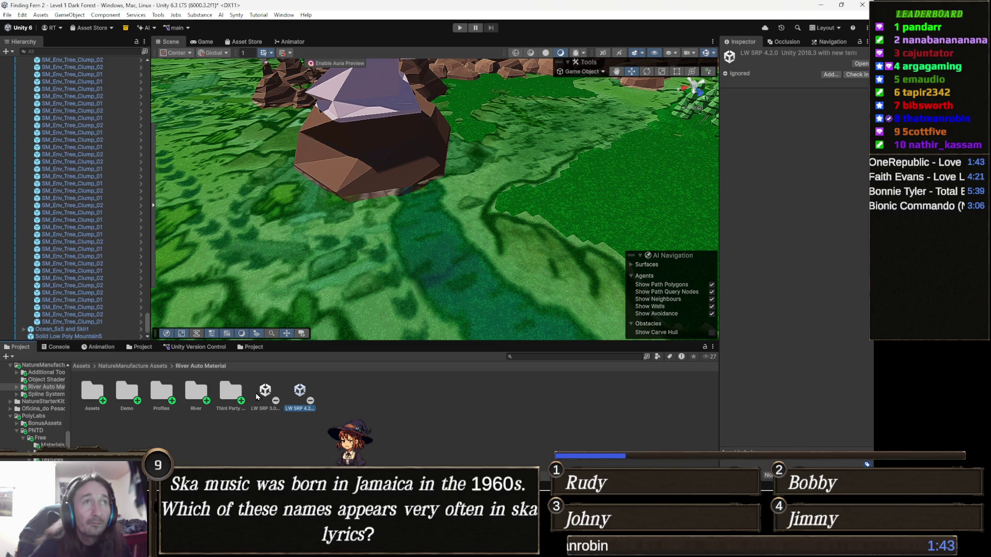
pyautogui.click(257, 397)
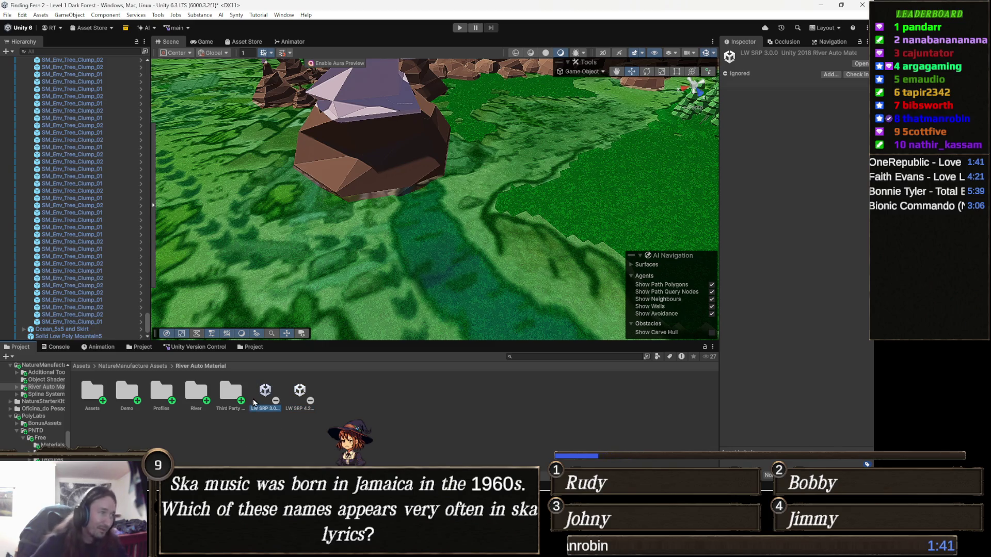